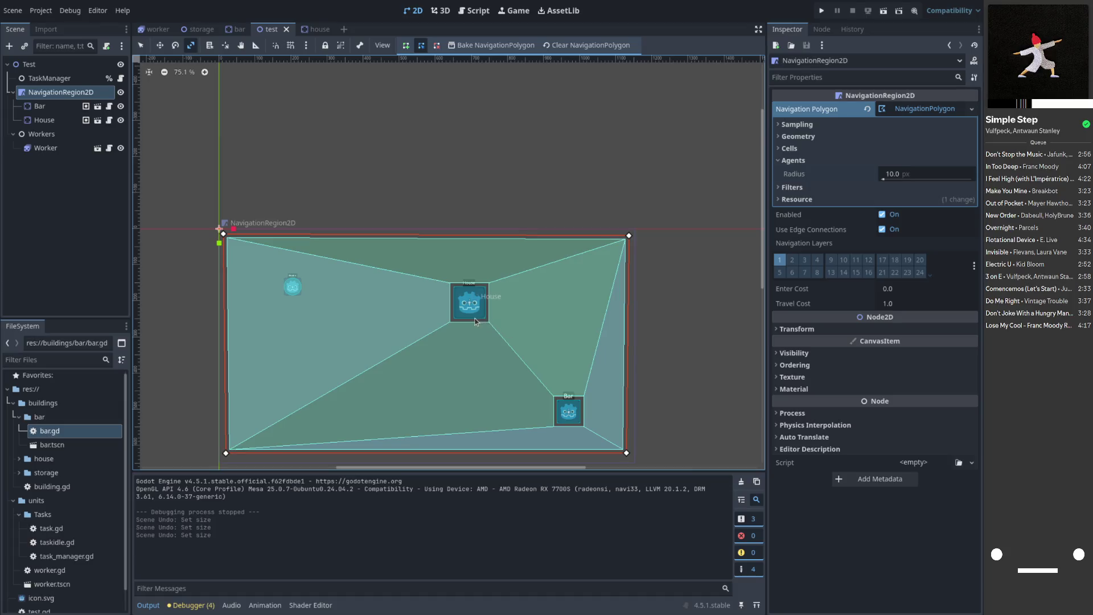
- Run the game once, then switch to the Worker scene tab and its tree
click(823, 11)
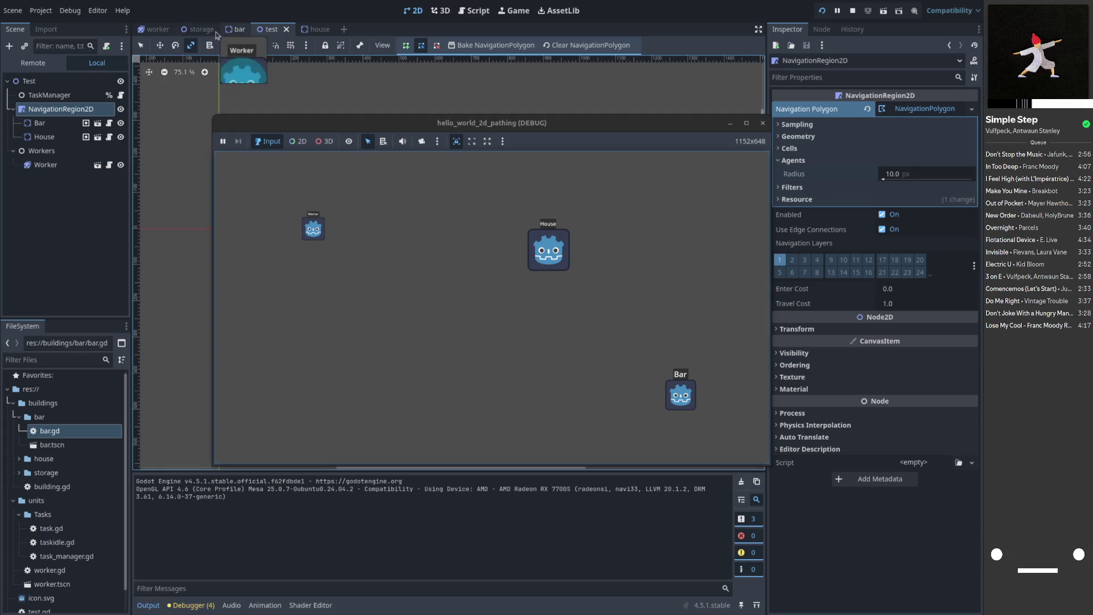
click(151, 30)
click(62, 108)
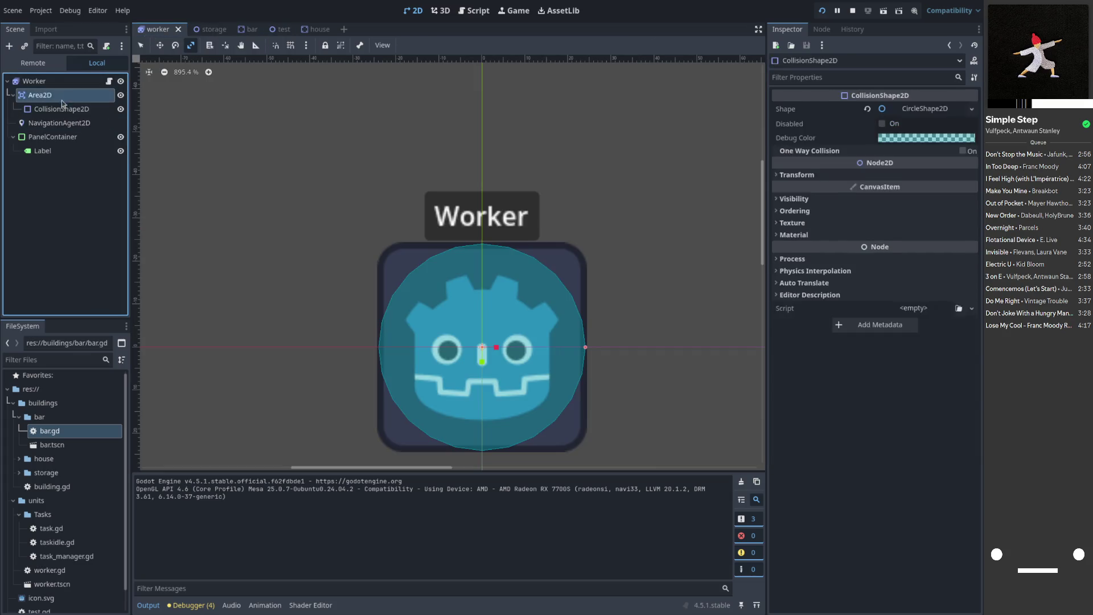
- Check Avoidance Enabled on the Worker's NavigationAgent2D in the Inspector
click(59, 123)
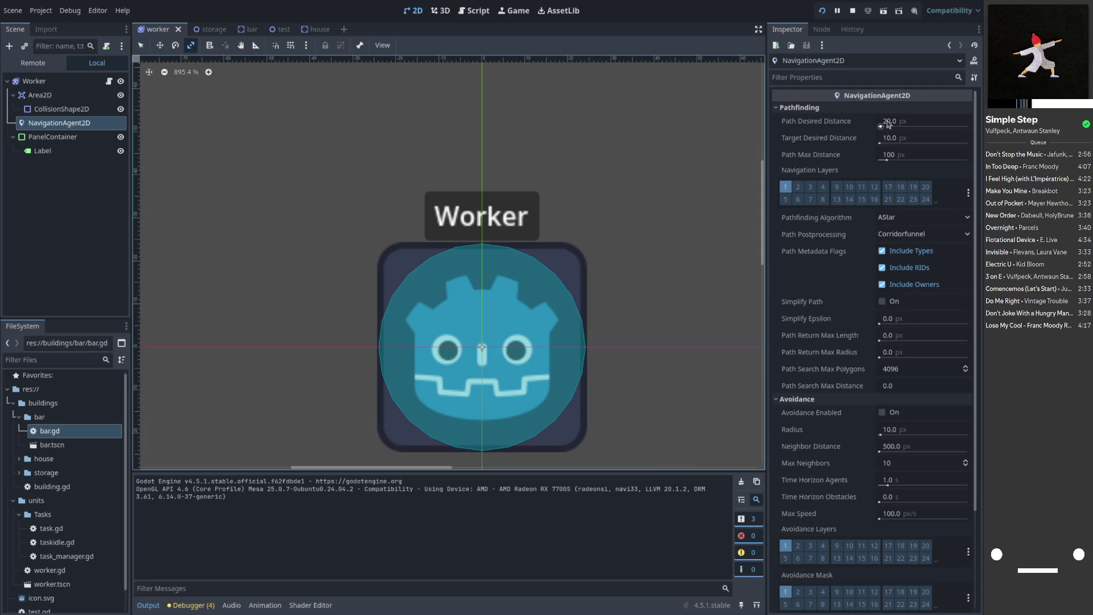
mouse_move(826, 148)
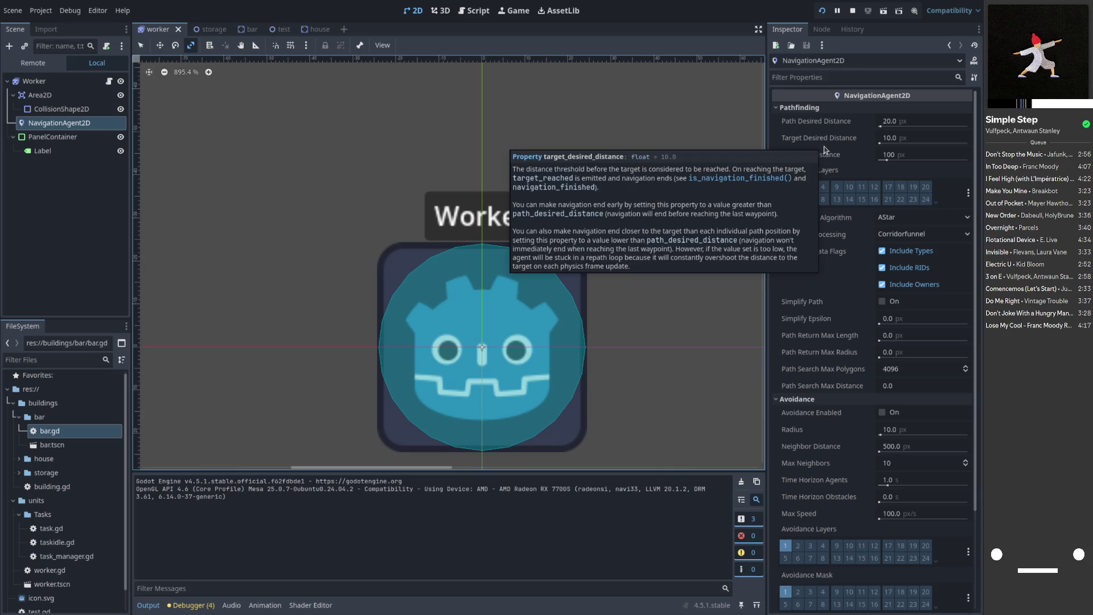
scroll(830, 219, down, 3)
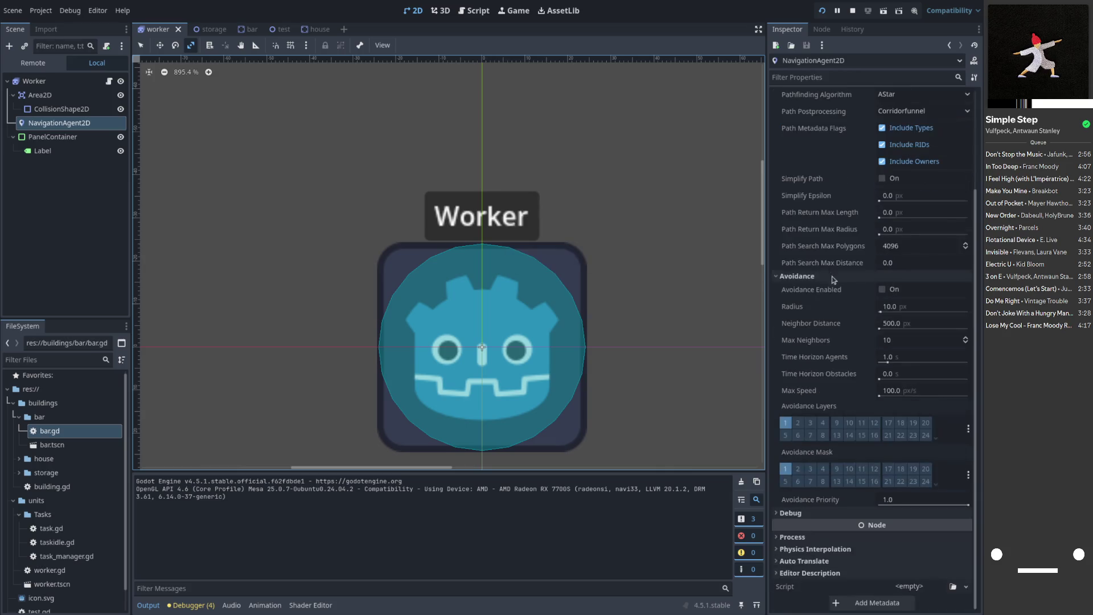
click(883, 291)
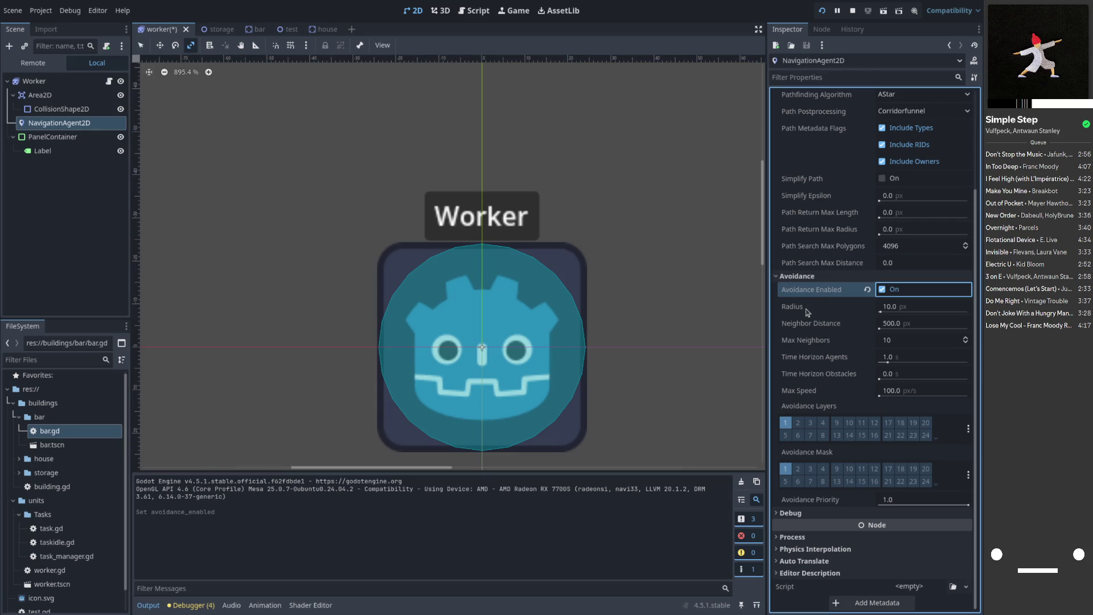
mouse_move(813, 293)
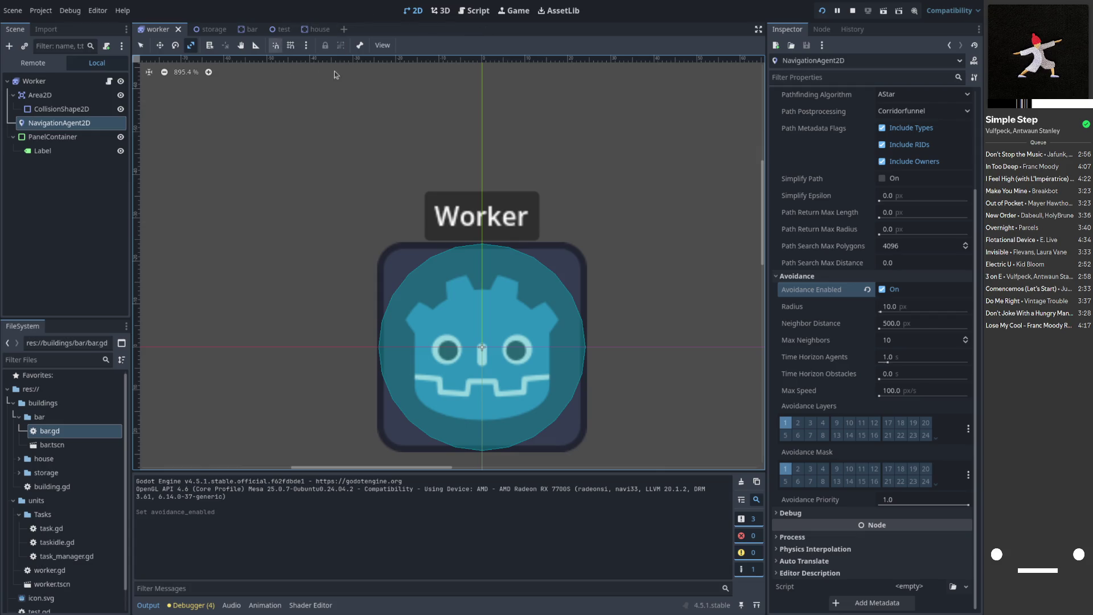
key(super)
- Close the running game window and relaunch the game with avoidance active
click(378, 265)
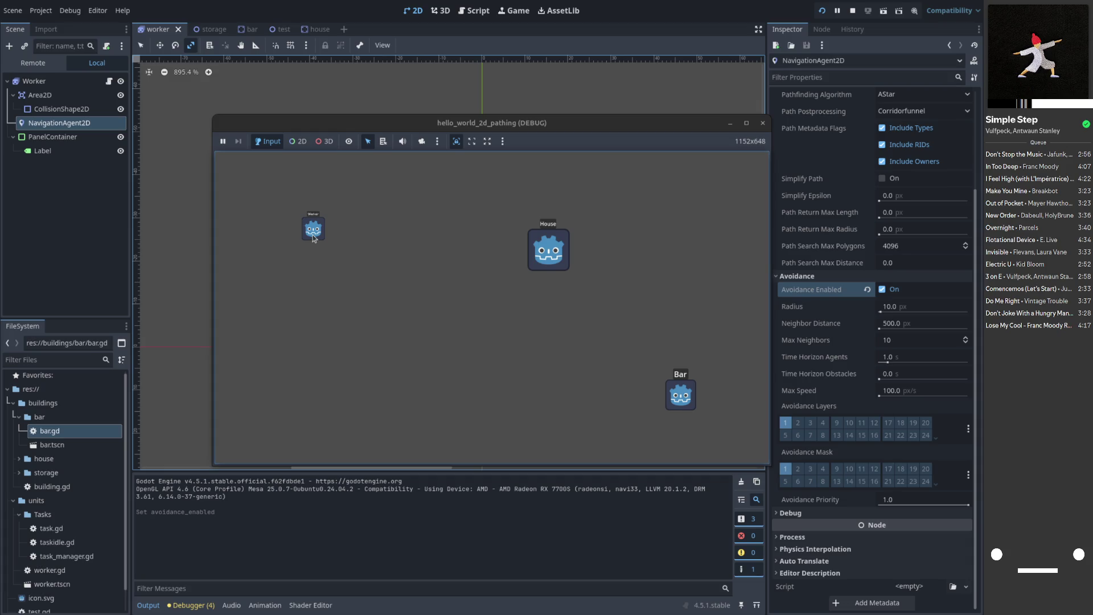
click(761, 125)
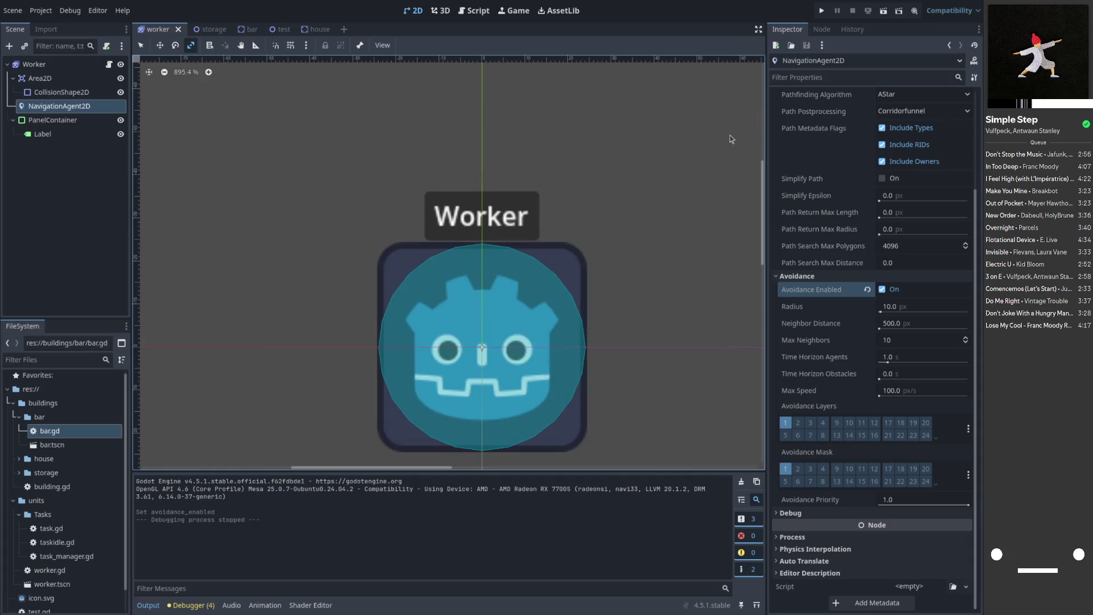
click(822, 11)
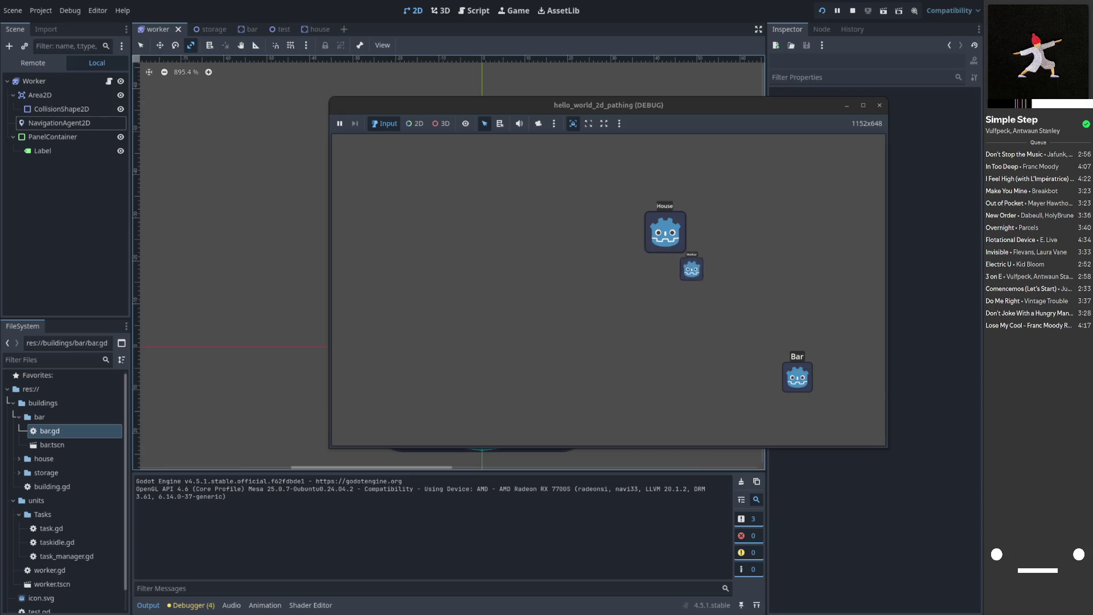
click(647, 312)
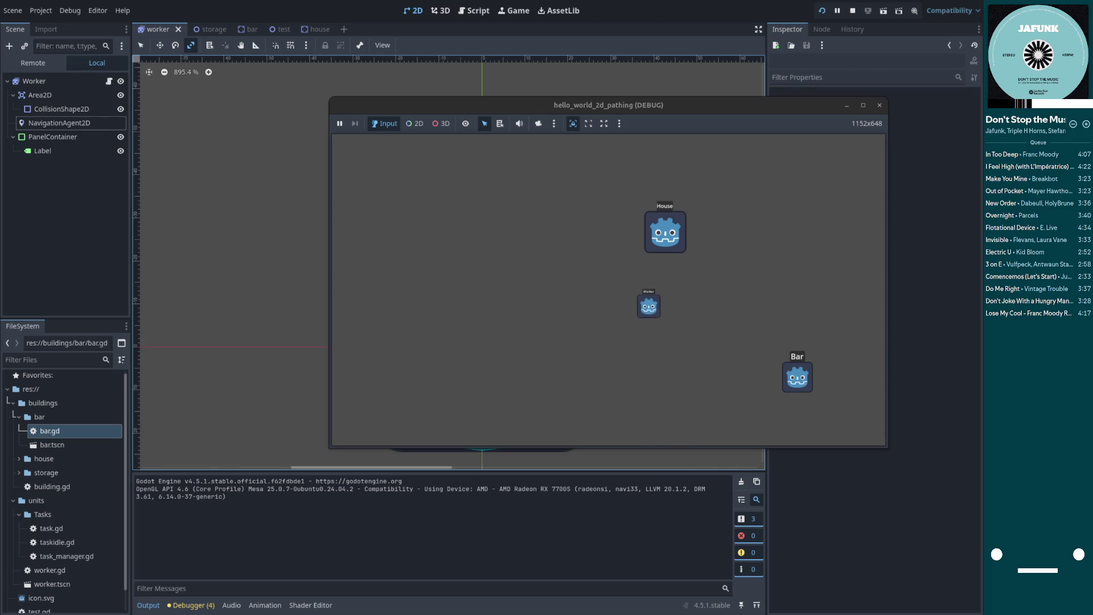
- View the House scene's CollisionShape2D, then return to the Worker scene's collision shape
click(308, 29)
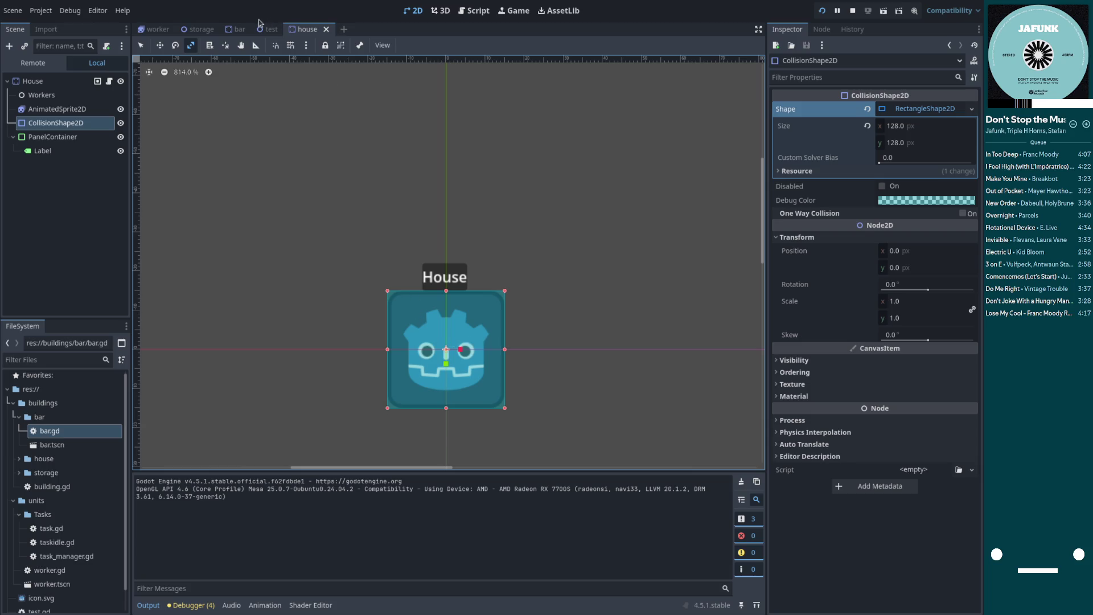
click(157, 29)
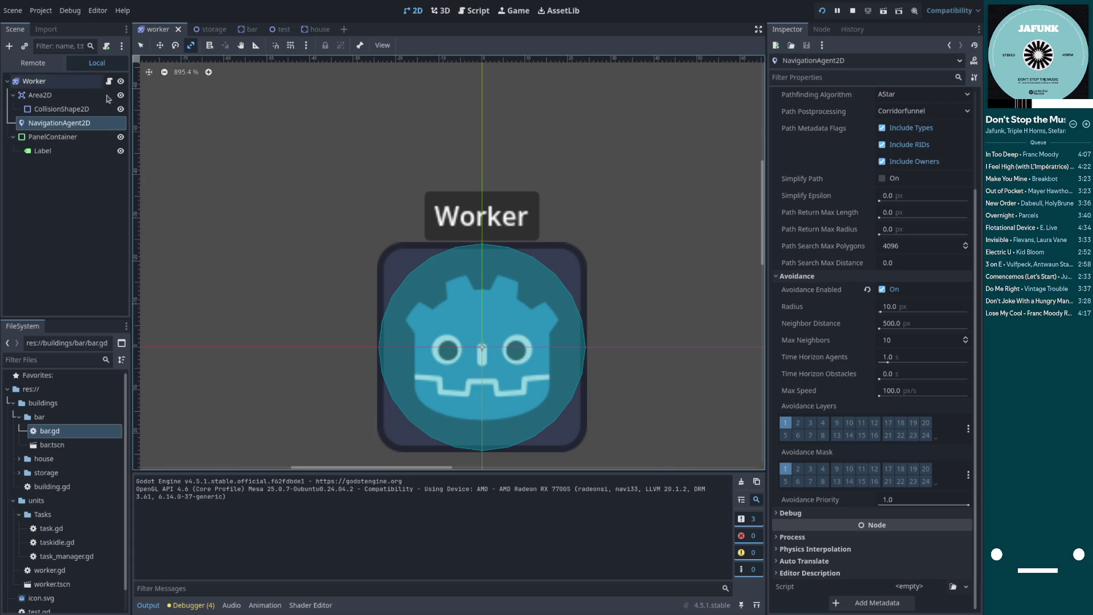
click(62, 109)
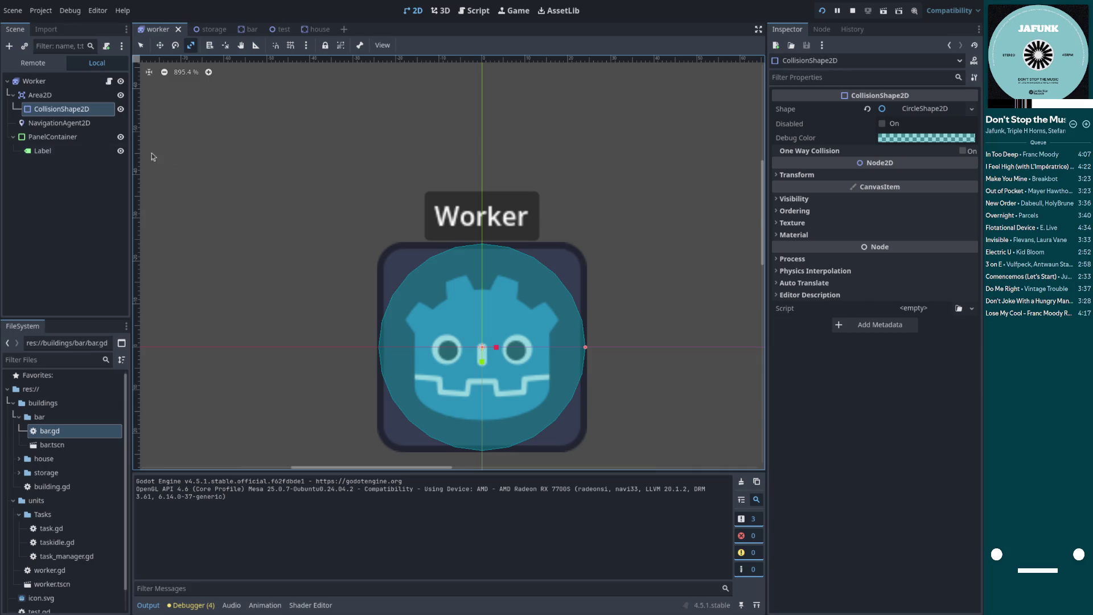
- Select the Worker's CollisionShape2D and expand its CircleShape2D to reveal the 63.01 px radius
click(63, 137)
click(68, 121)
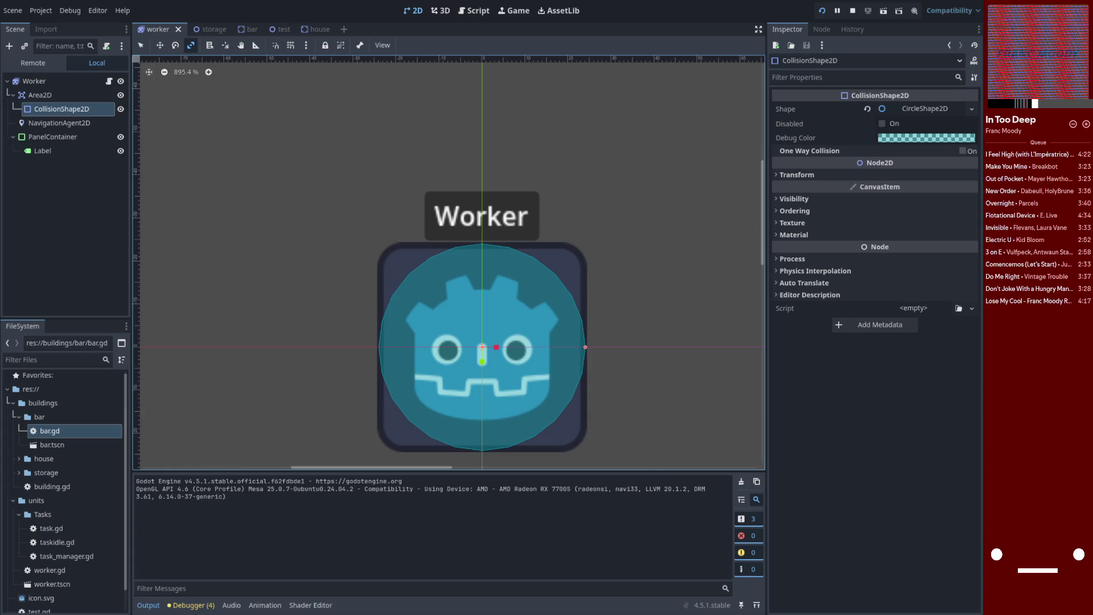
click(34, 81)
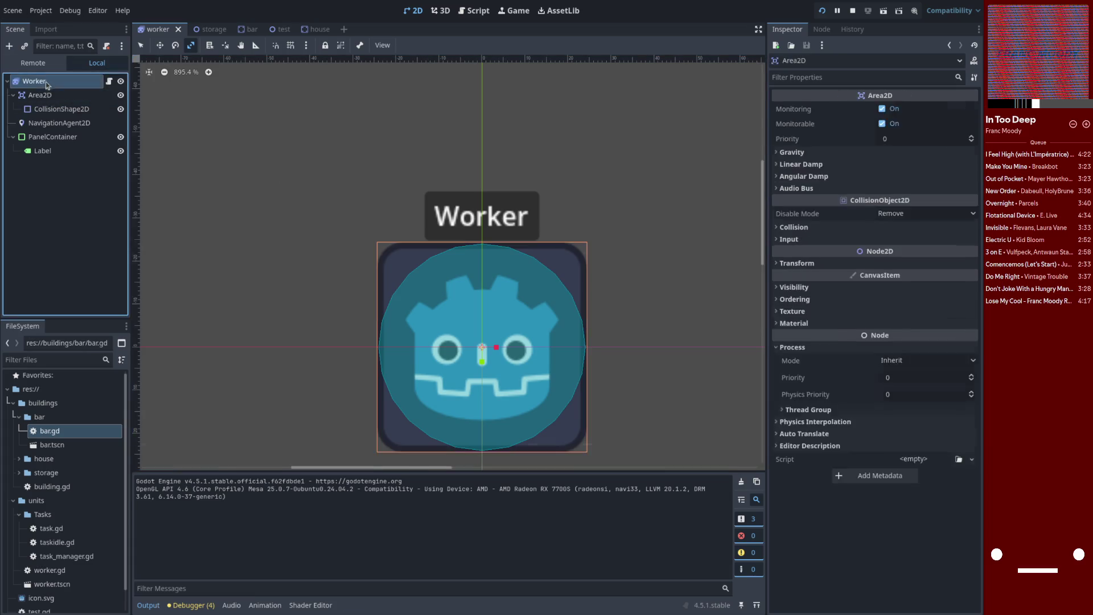
click(51, 83)
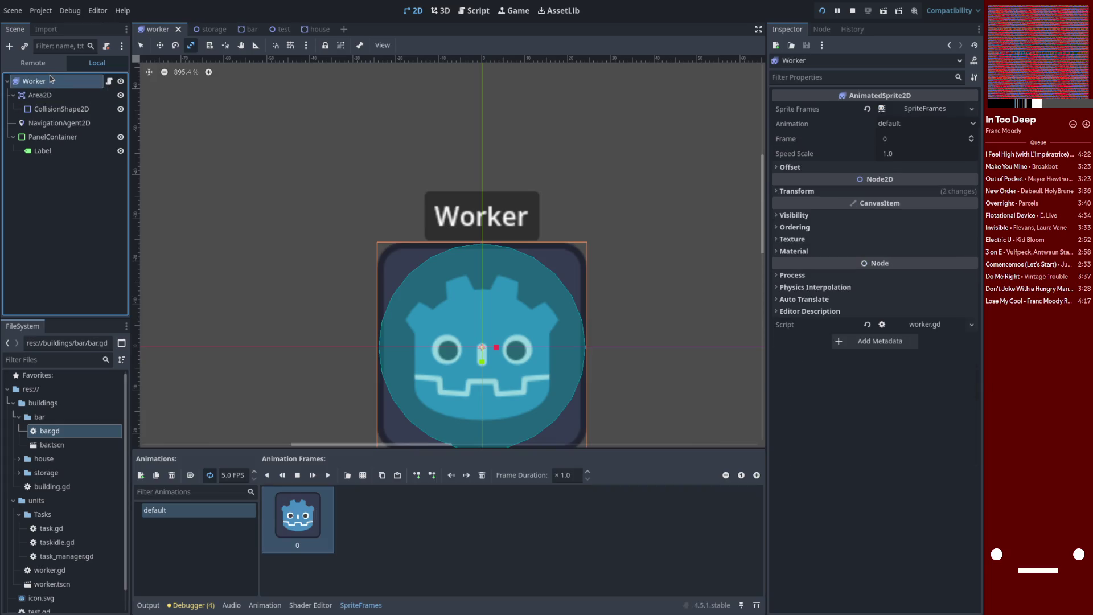
click(56, 97)
click(57, 100)
click(58, 100)
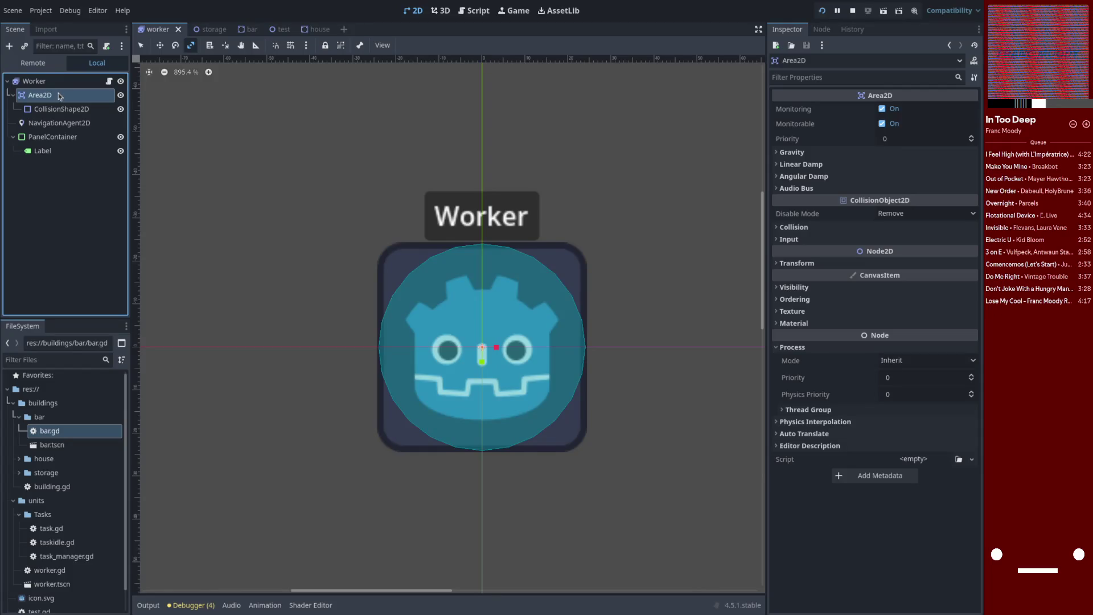
click(59, 86)
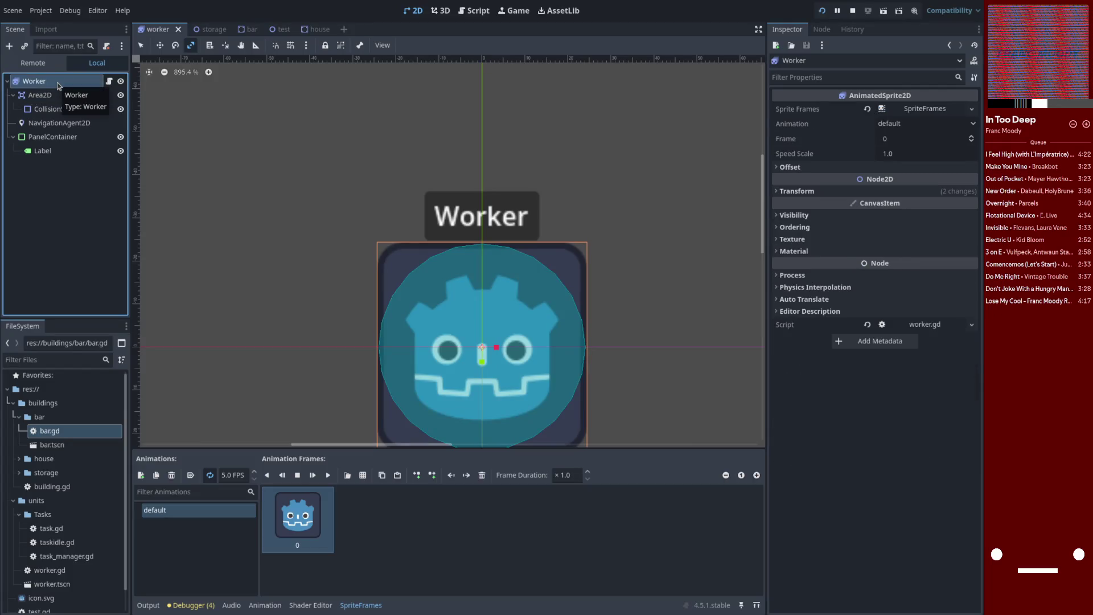
click(63, 110)
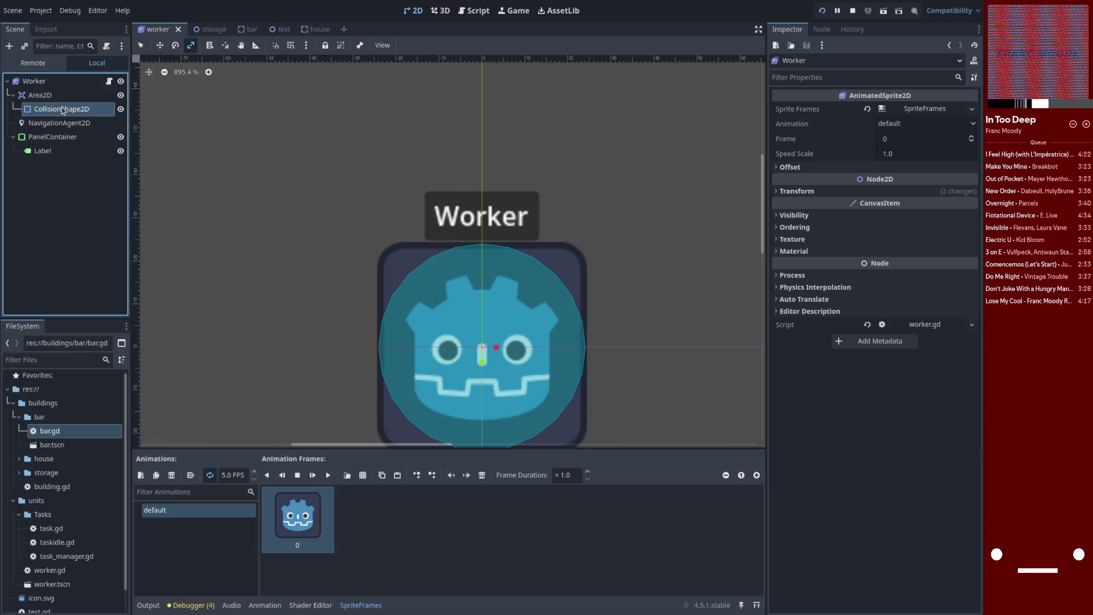
click(924, 108)
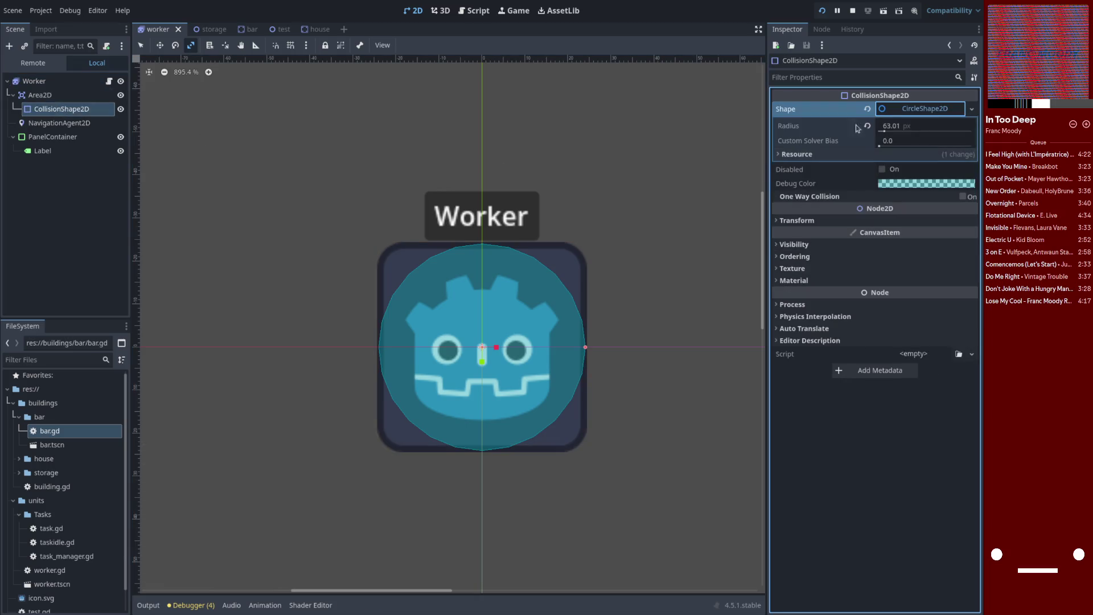
- Swap the Worker's collision to a New RectangleShape2D fitted to the icon, save, and rerun
click(972, 109)
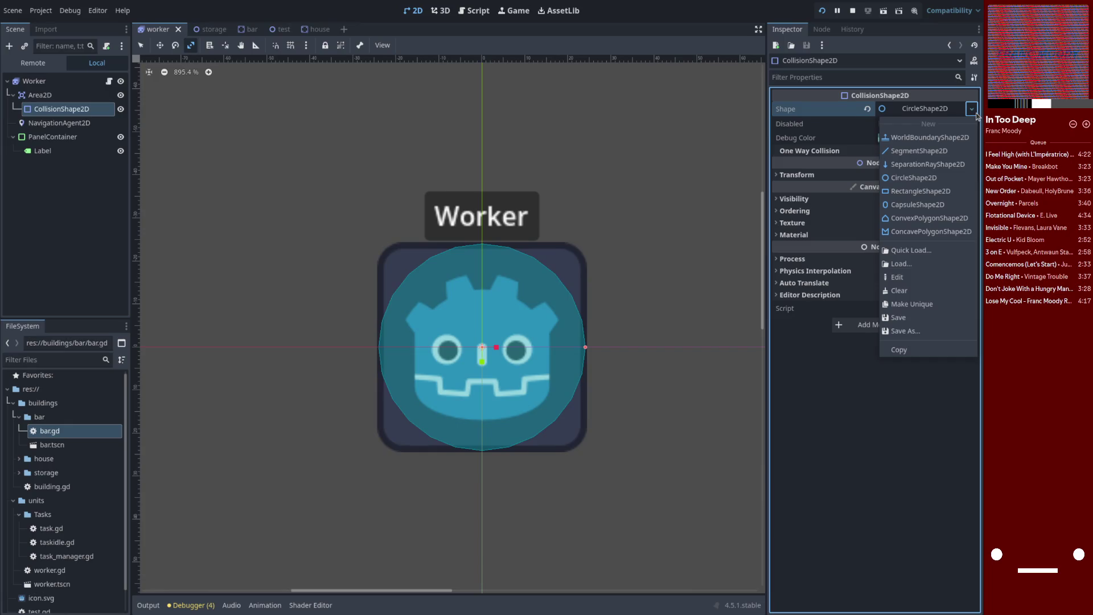
click(921, 194)
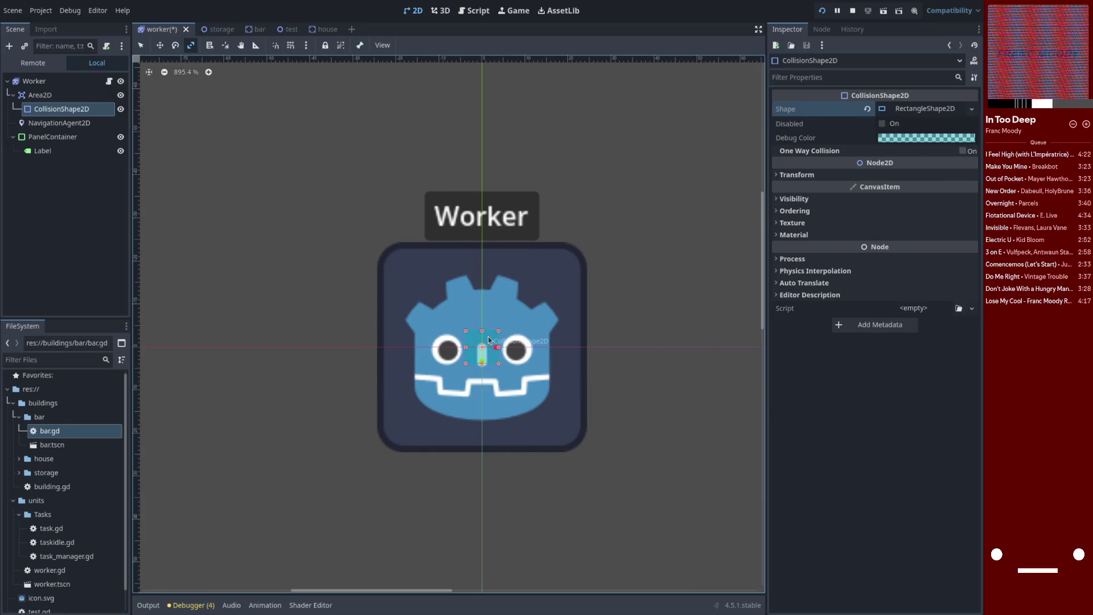
drag(499, 333, 589, 241)
mouse_move(466, 363)
mouse_down()
mouse_move(376, 460)
mouse_move(379, 451)
mouse_up()
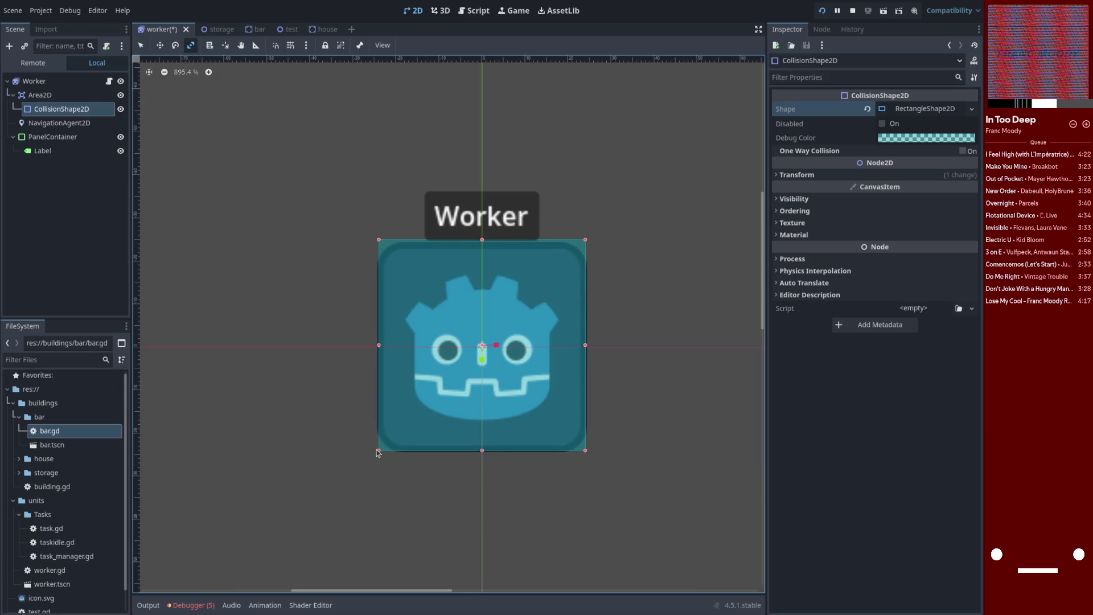
key(ctrl+s)
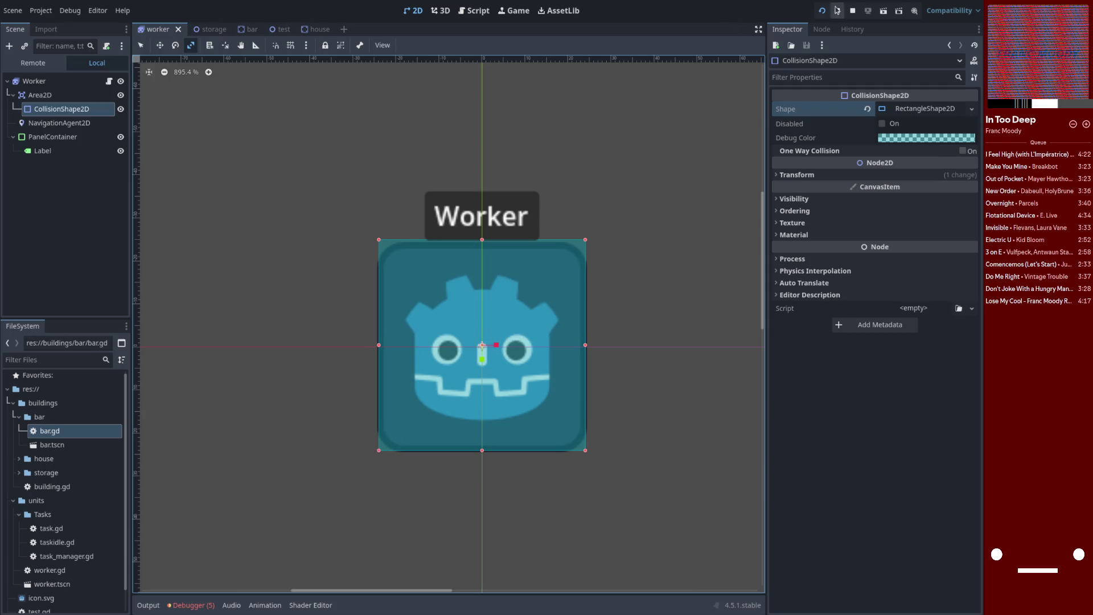
click(851, 11)
- Restart the game, list the Debugger's errors, and jump to bar.gd's integer-division warning
click(823, 10)
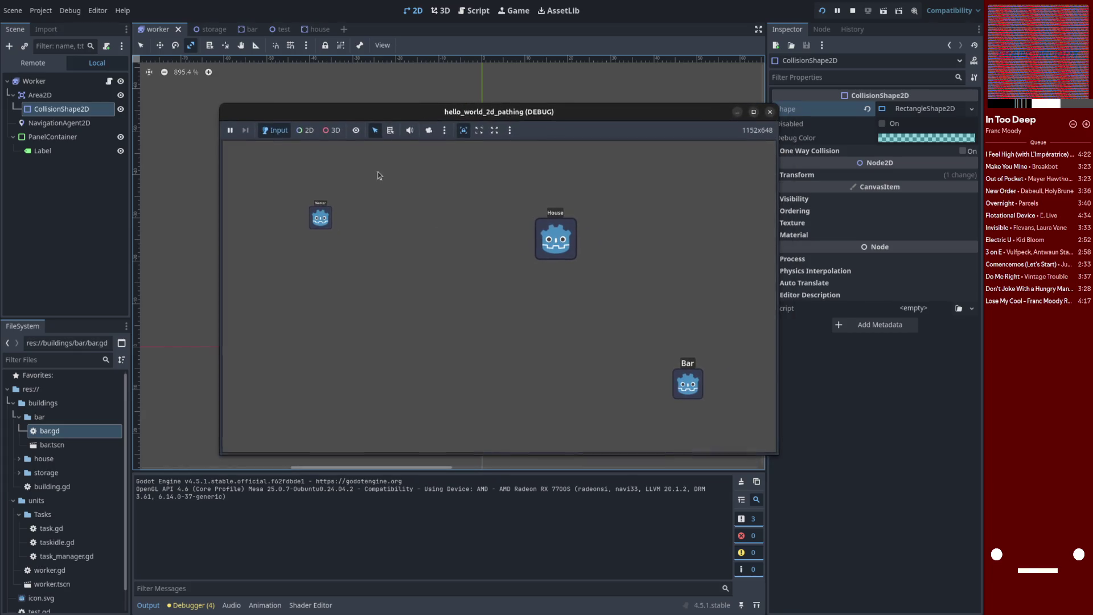
click(191, 606)
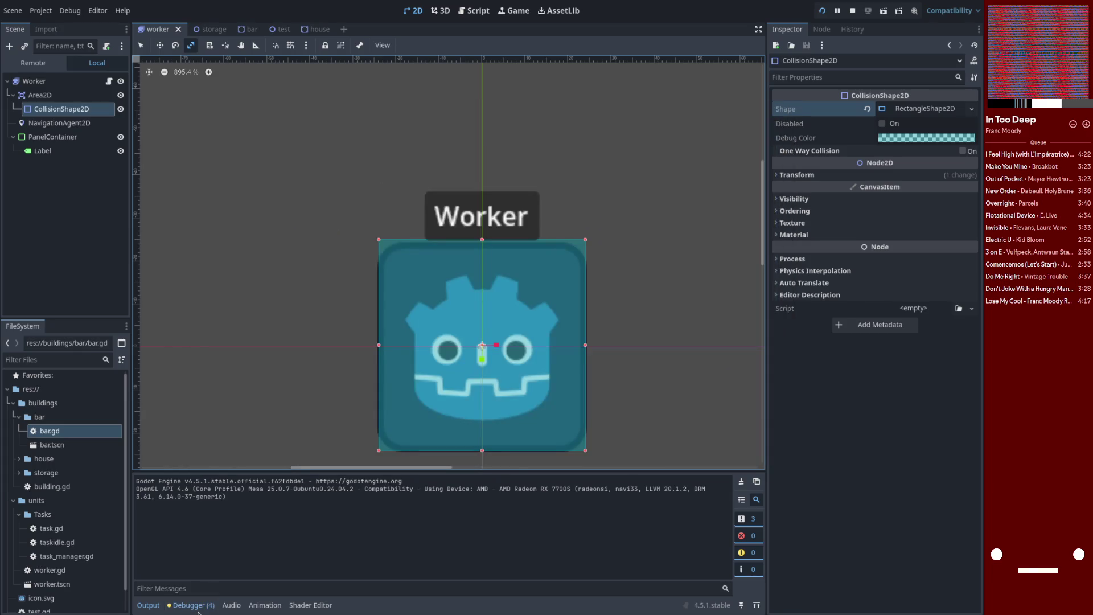
click(191, 605)
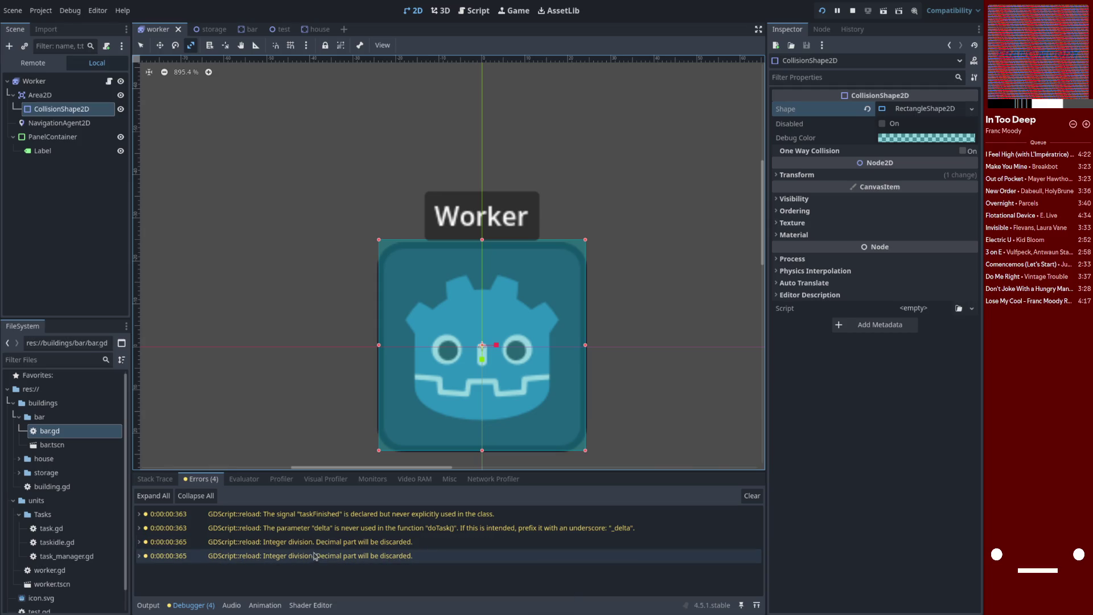
double_click(300, 543)
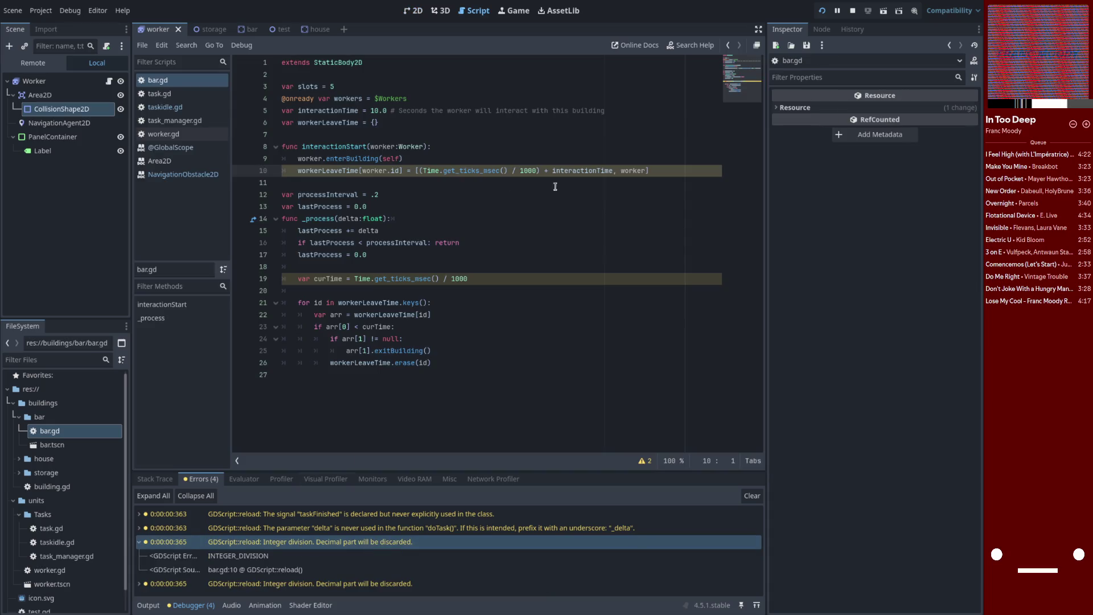
- Change line 10 of bar.gd to divide by 1000.0, clearing the integer-division warning
click(537, 171)
text(.0)
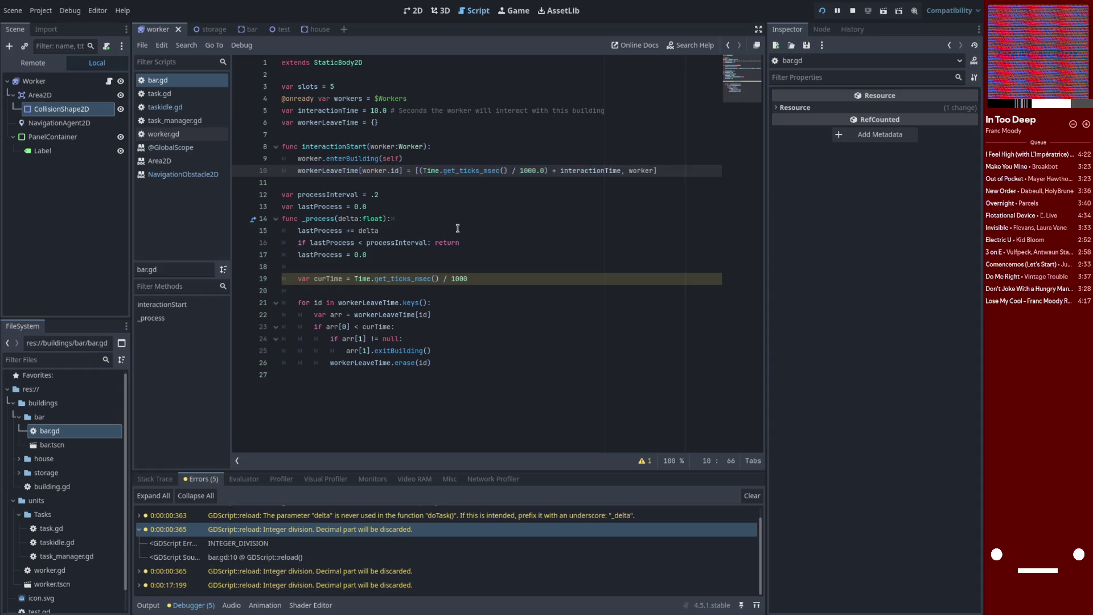
click(471, 280)
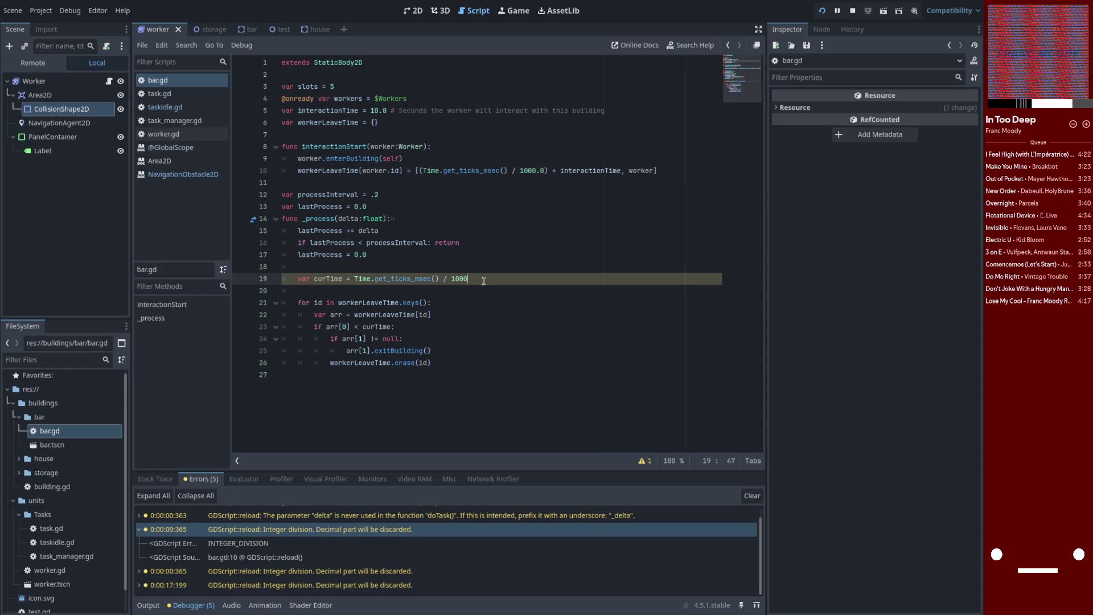
key(super)
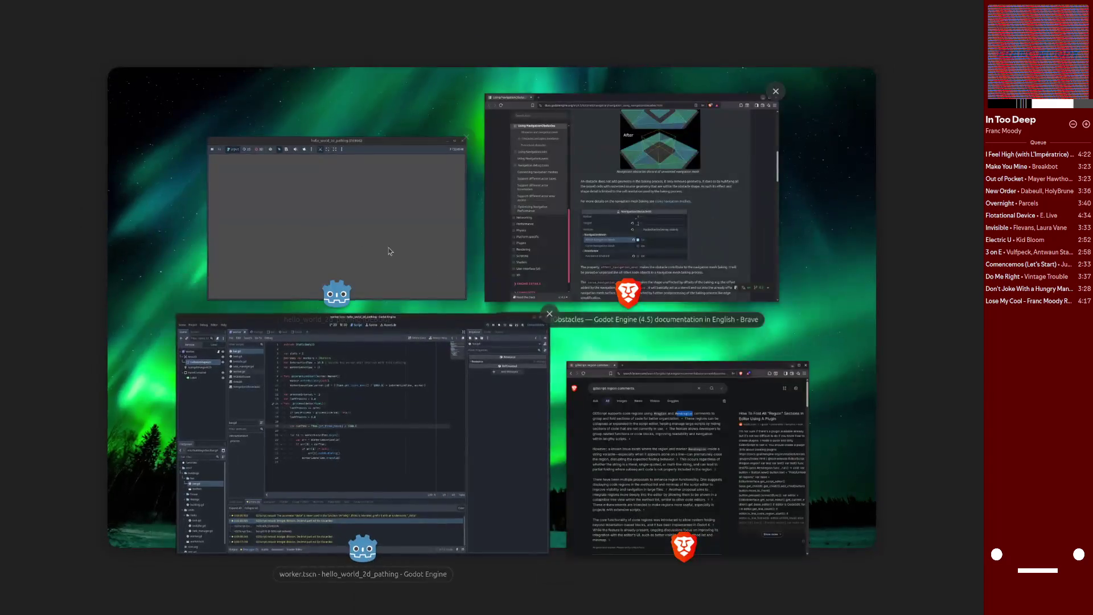
- Restart the game and set a breakpoint on line 60 of worker.gd, the doTask call
click(433, 270)
click(822, 12)
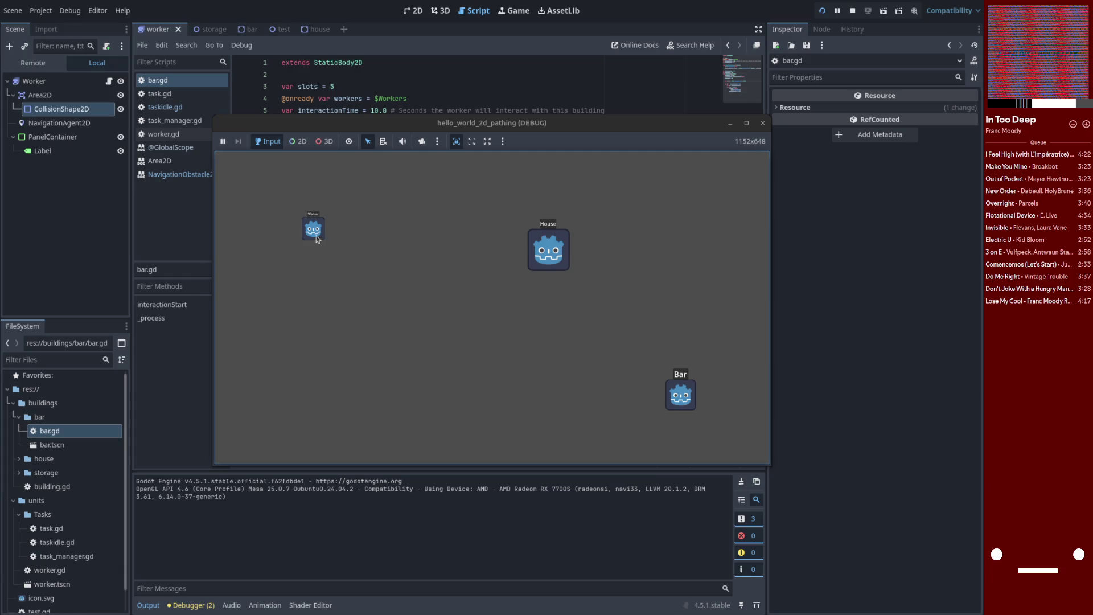
mouse_move(359, 130)
mouse_down()
mouse_move(565, 161)
mouse_move(566, 246)
mouse_up()
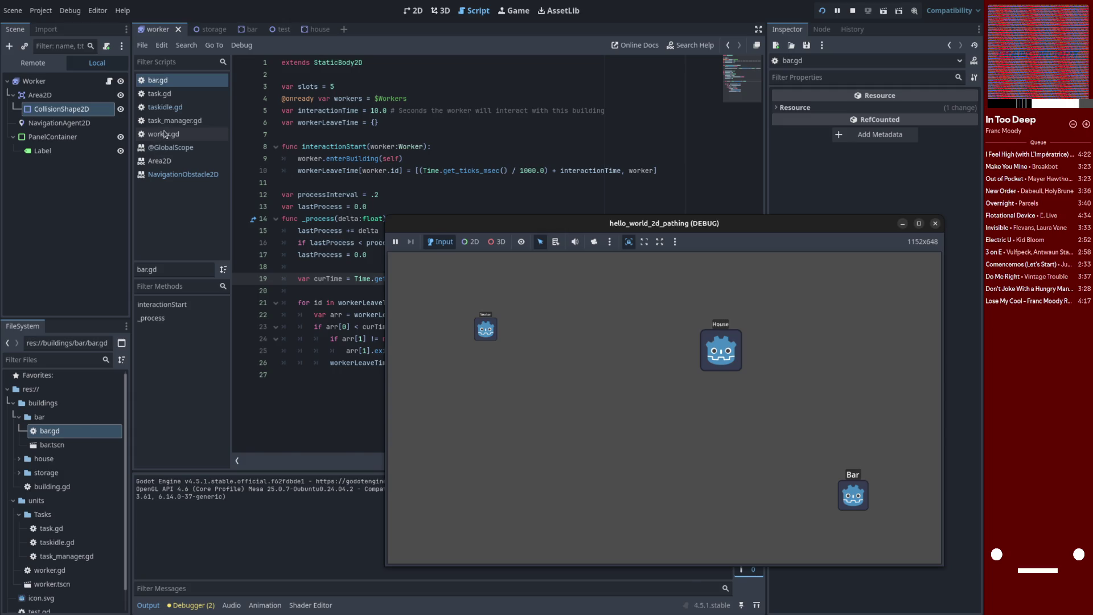
click(167, 136)
scroll(286, 377, down, 10)
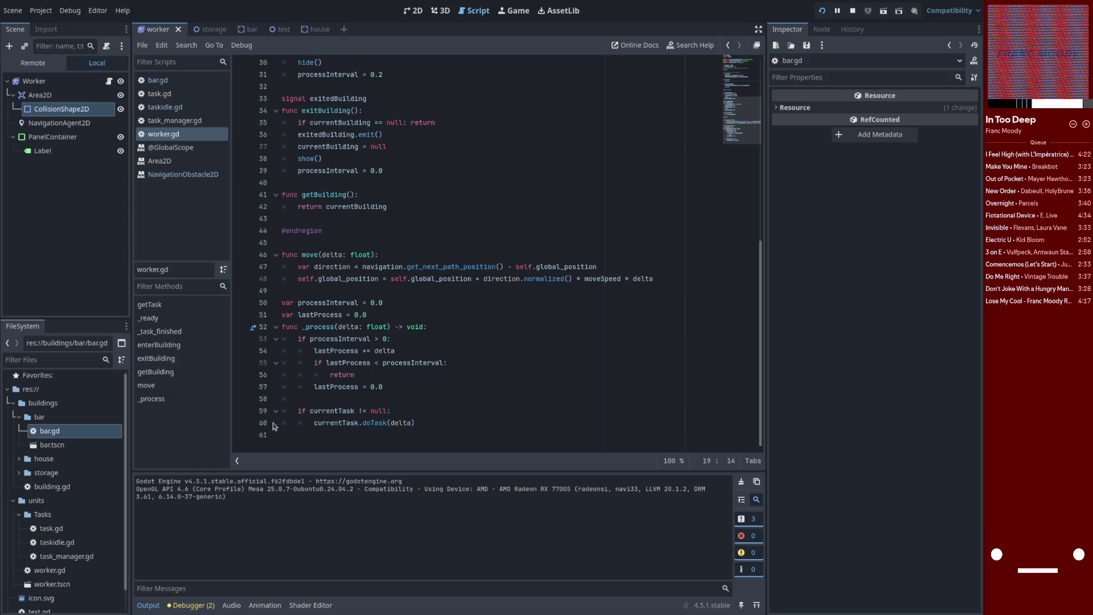
click(291, 425)
click(240, 422)
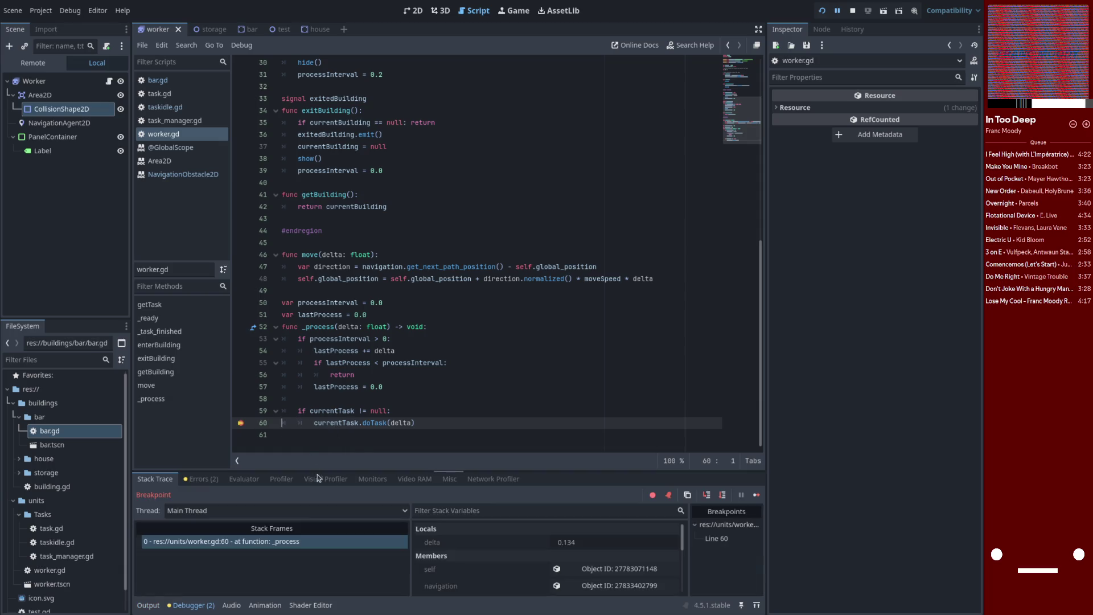
- Review the code around doTask and inspect currentTask in the debugger's Stack Variables
scroll(605, 572, down, 2)
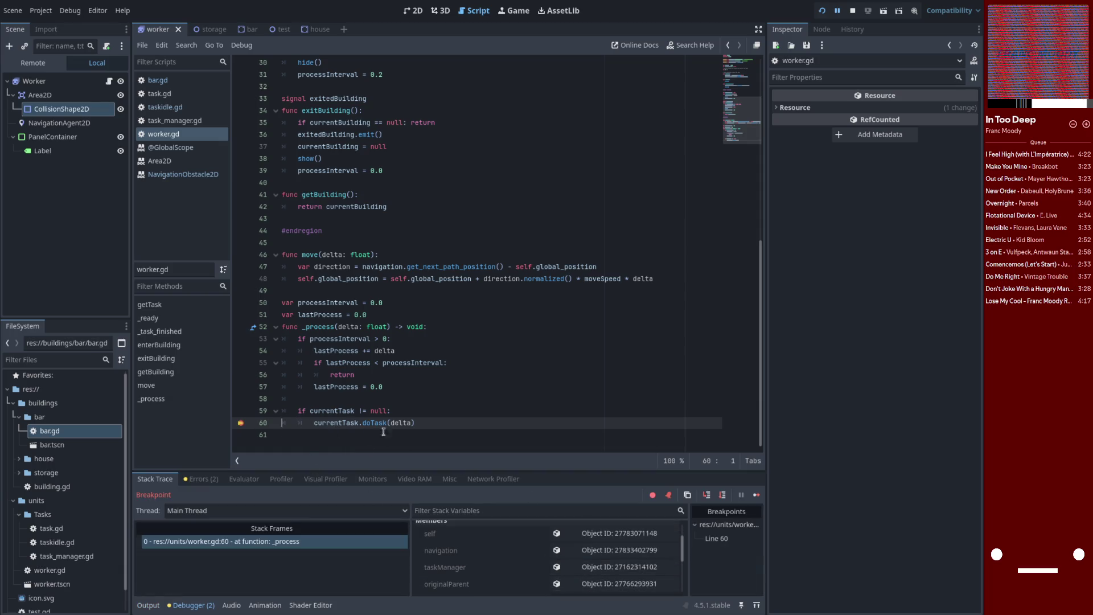
scroll(534, 578, up, 2)
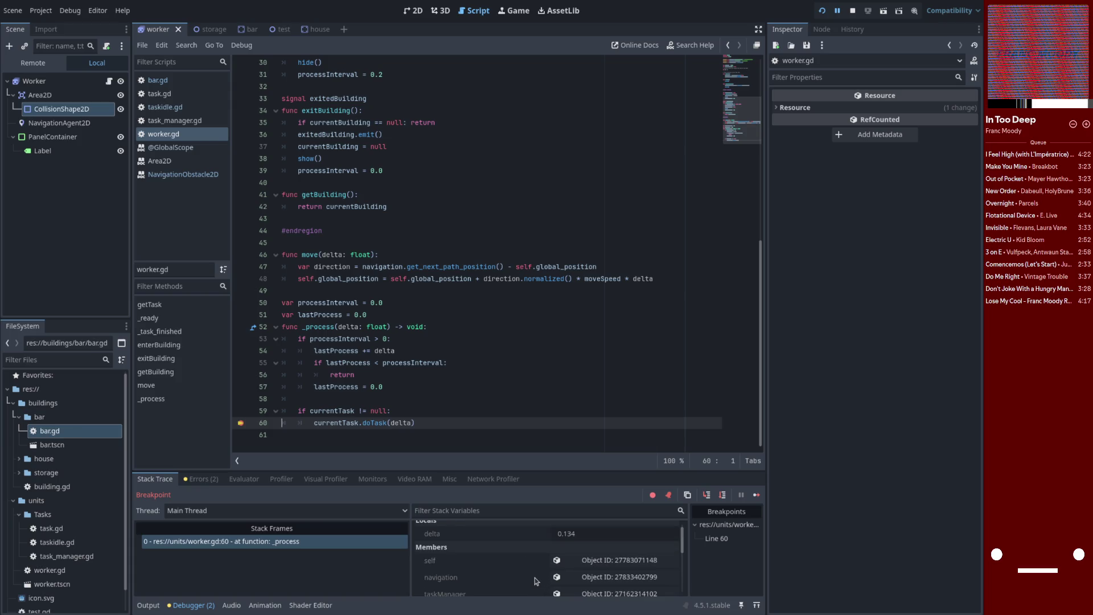
scroll(379, 406, up, 3)
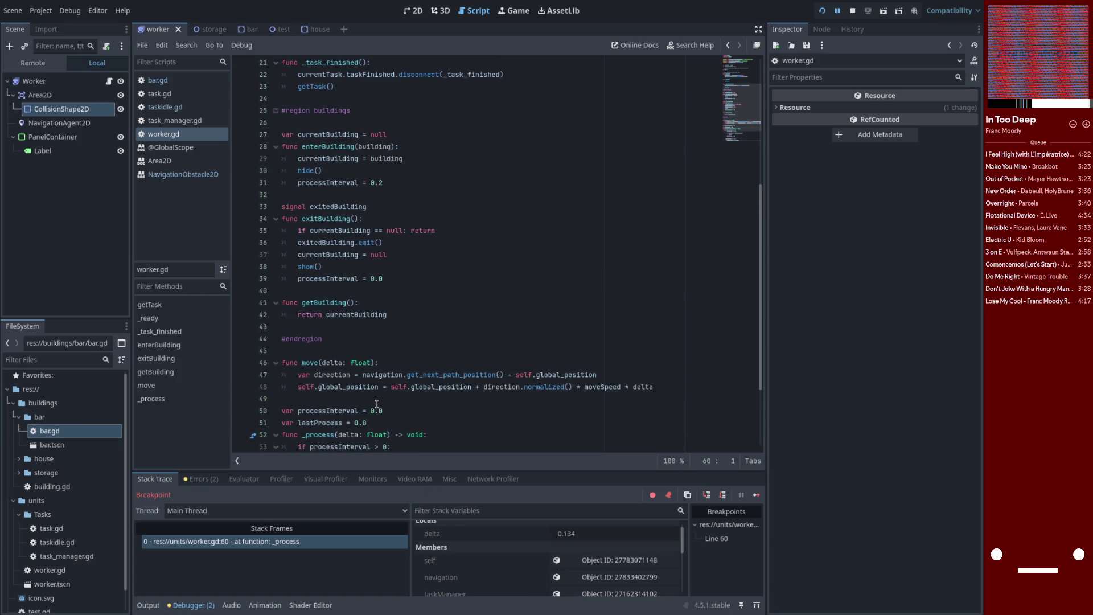
scroll(376, 404, up, 5)
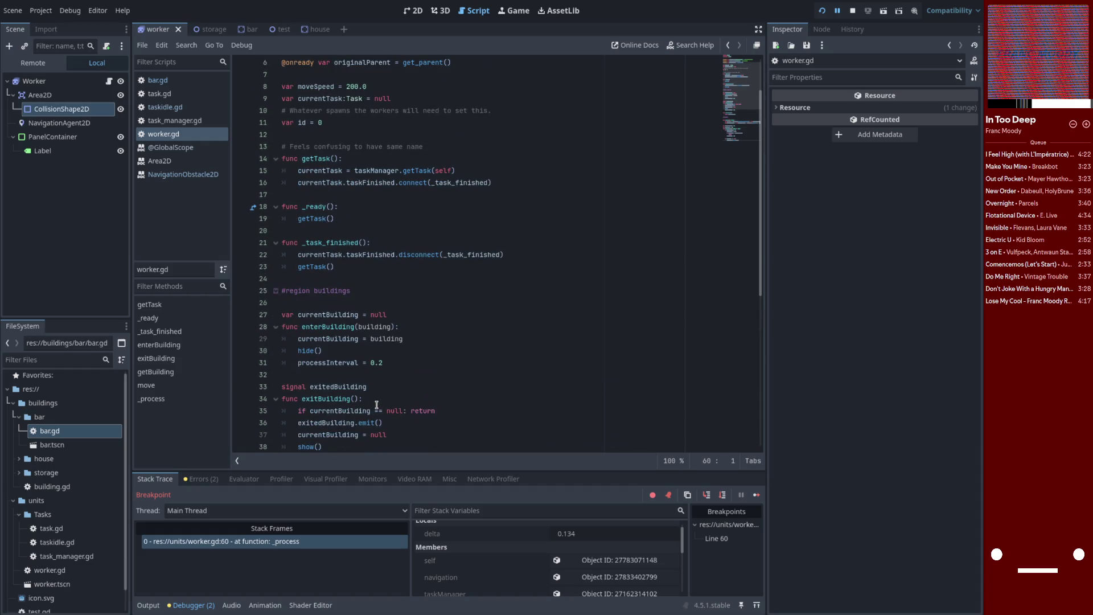
scroll(377, 405, up, 2)
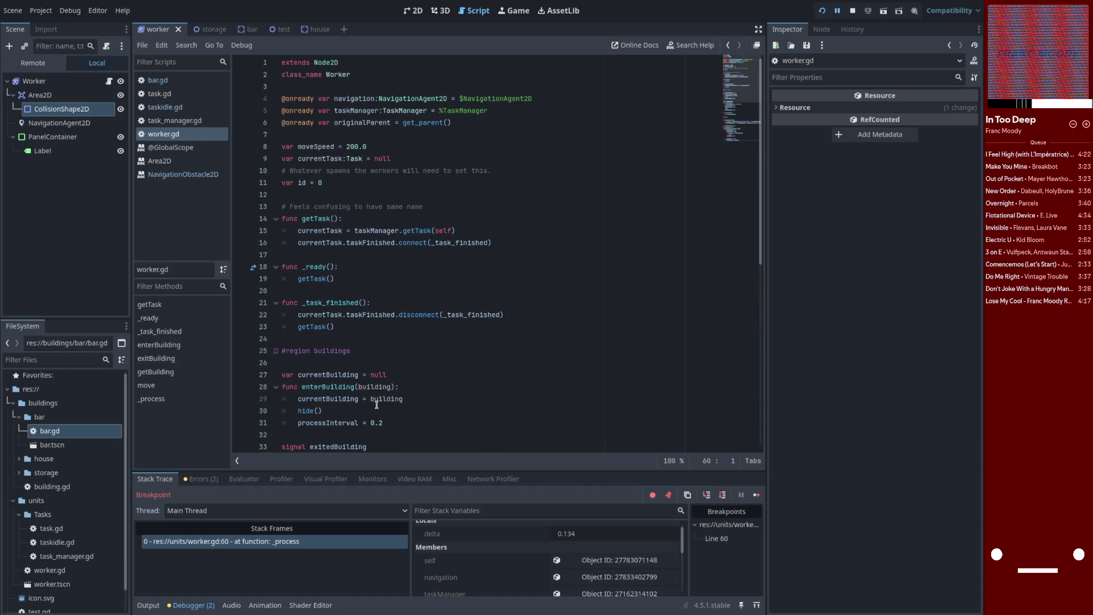
scroll(377, 403, down, 2)
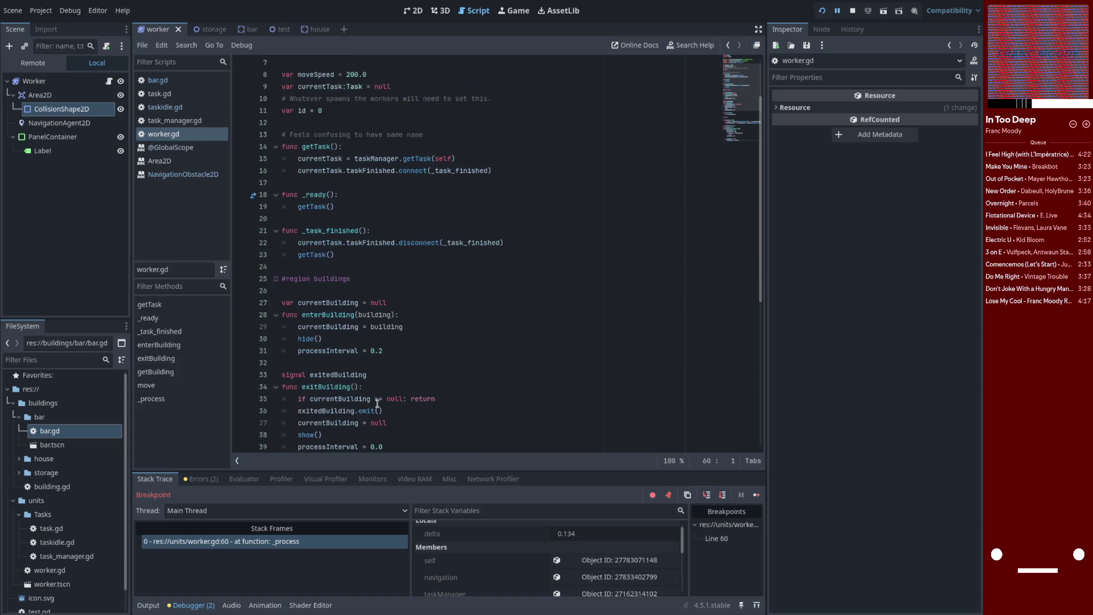
scroll(378, 400, down, 8)
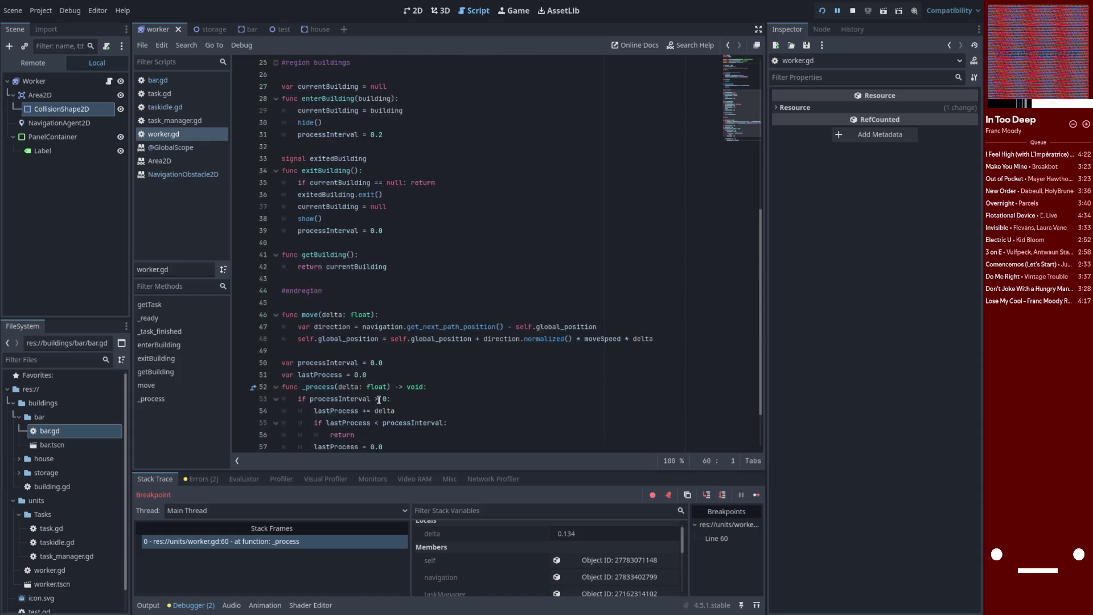
double_click(377, 424)
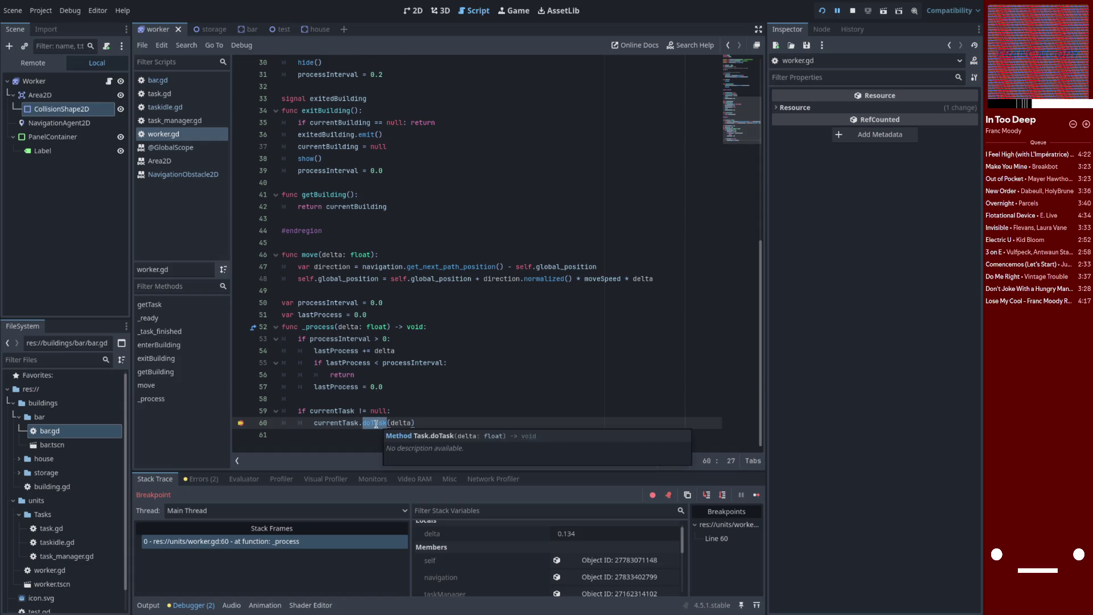
click(488, 561)
scroll(487, 561, down, 3)
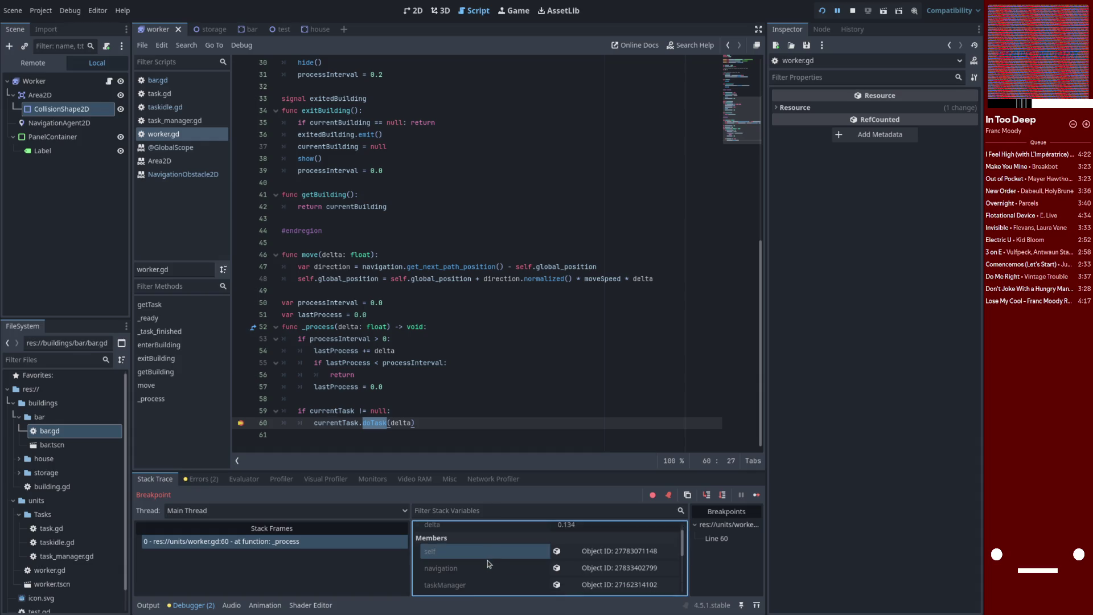
scroll(487, 562, up, 1)
click(564, 546)
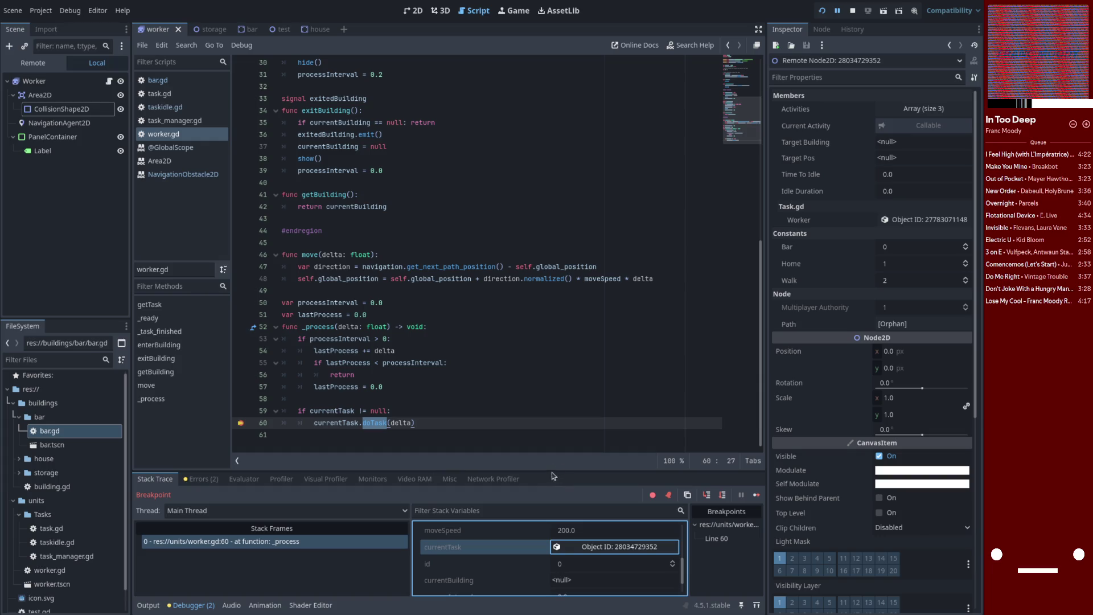
- Enlarge the debugger panel, then open task_manager.gd and taskidle.gd at its setActivity function
drag(554, 470, 553, 455)
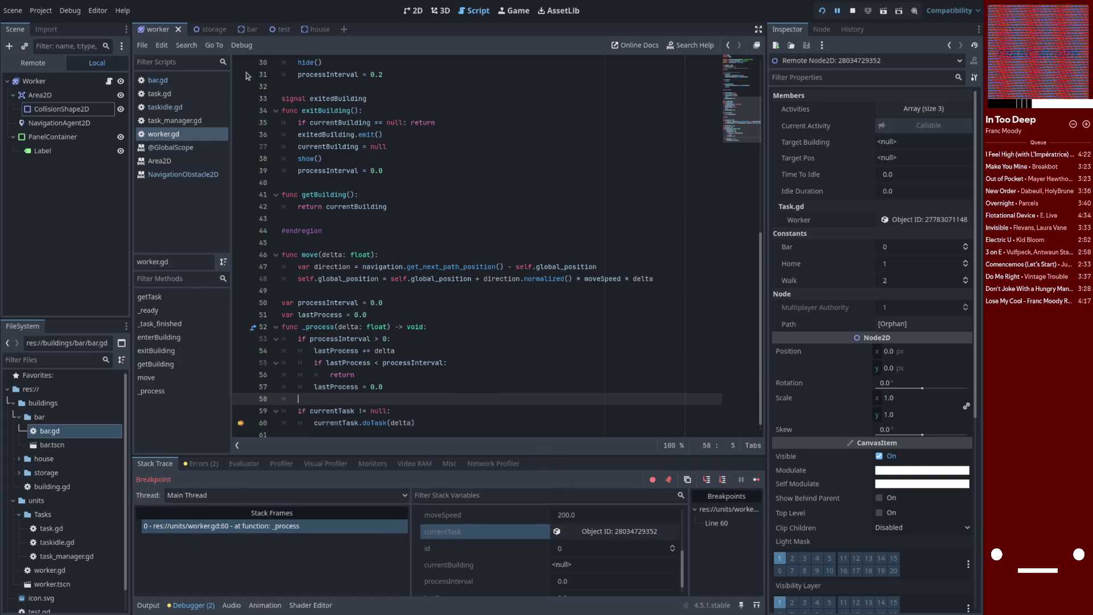
click(181, 120)
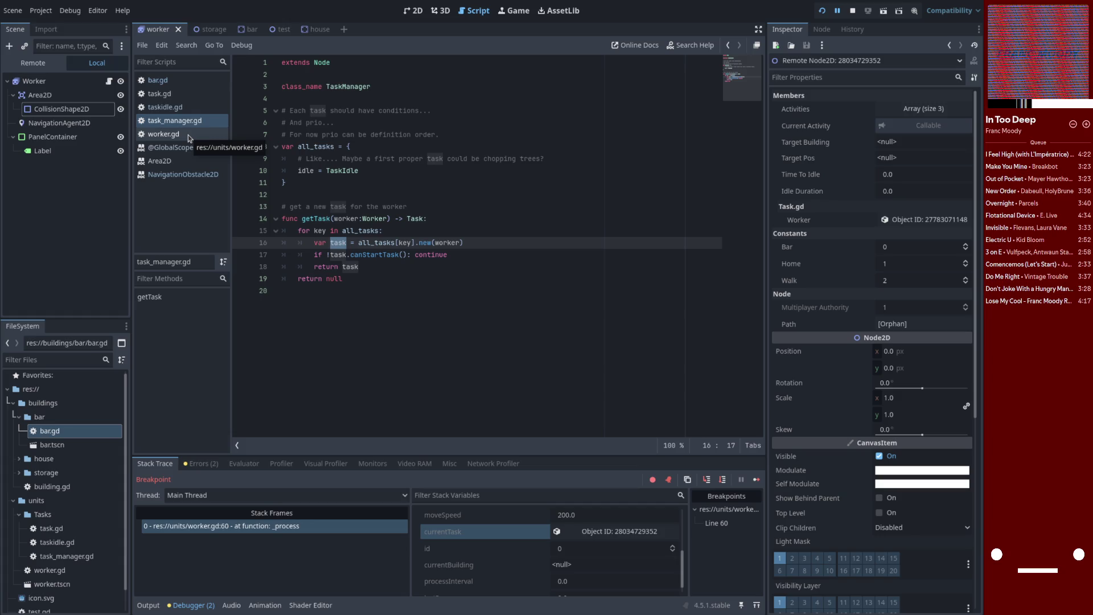
click(185, 111)
scroll(482, 310, up, 13)
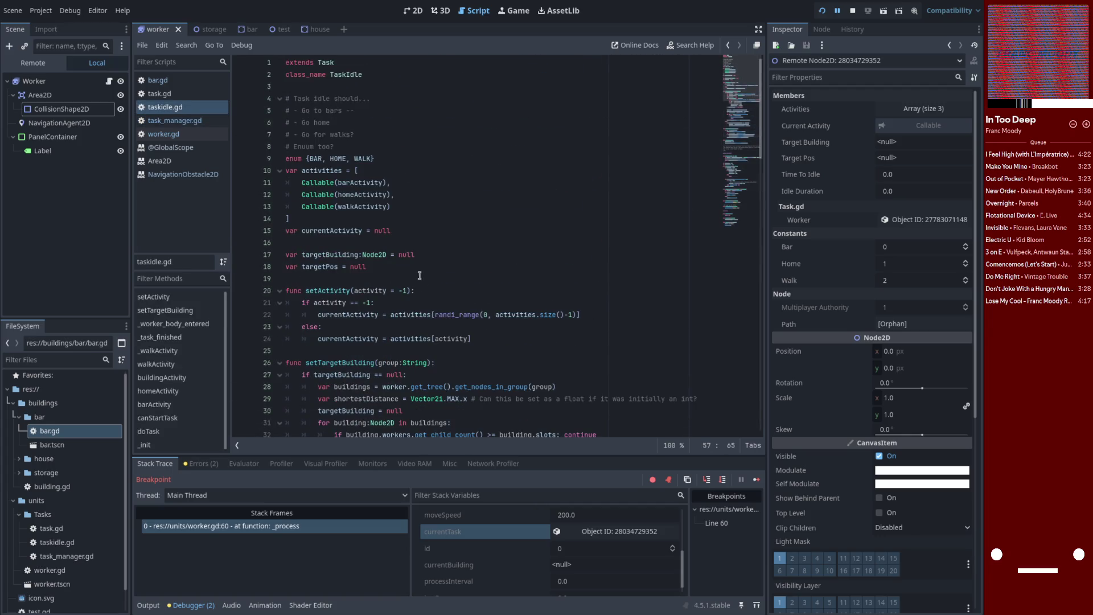
double_click(347, 204)
scroll(385, 194, down, 4)
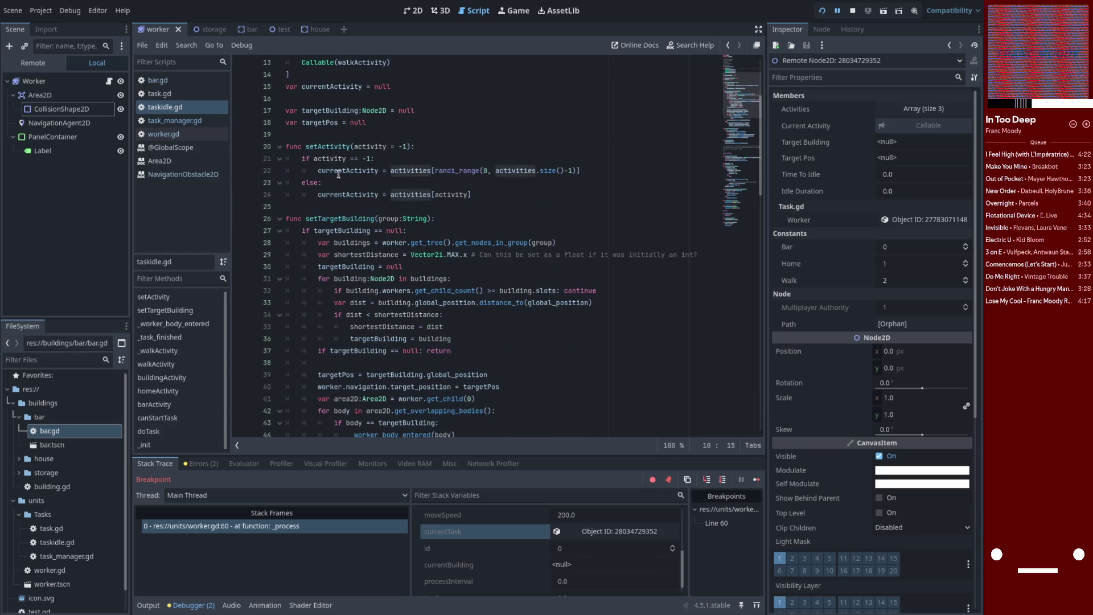
click(485, 194)
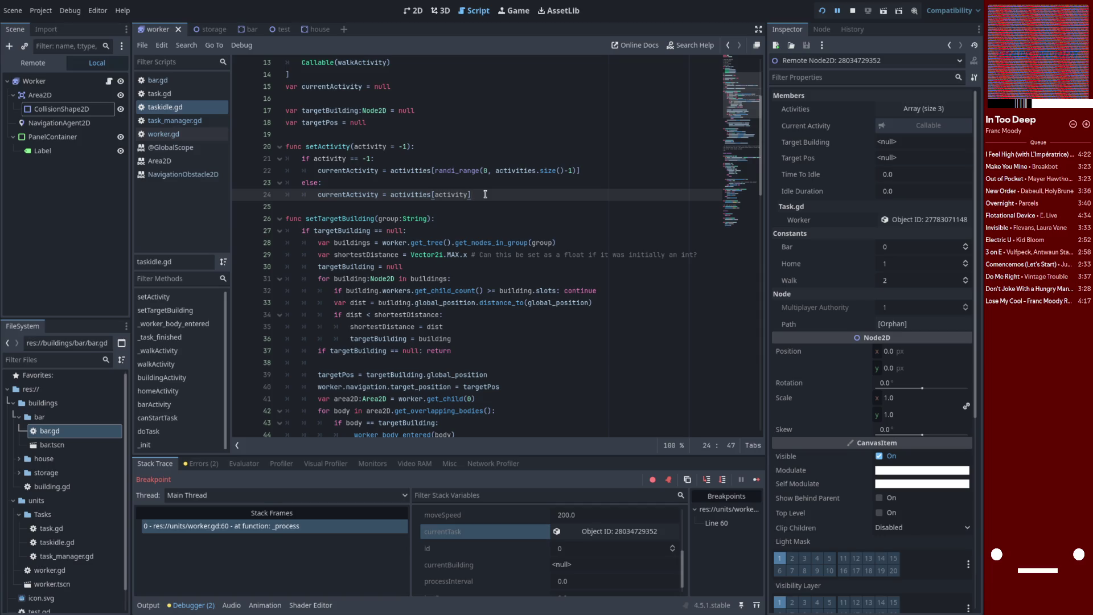
- Add a print() line and replace the randi_range call on line 22 with activityID
key(Return)
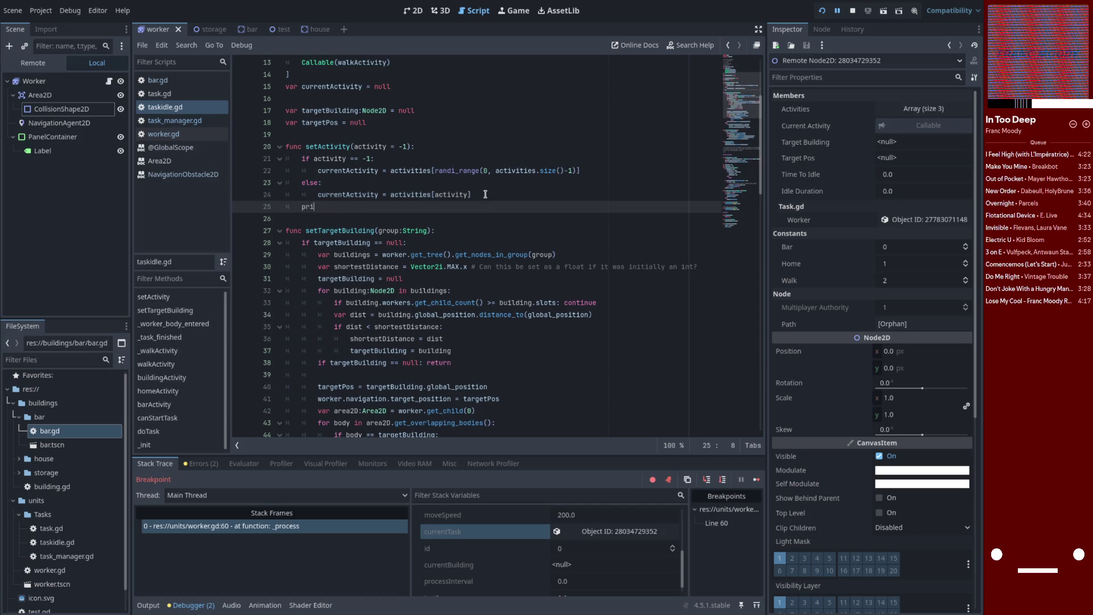
text(nt()
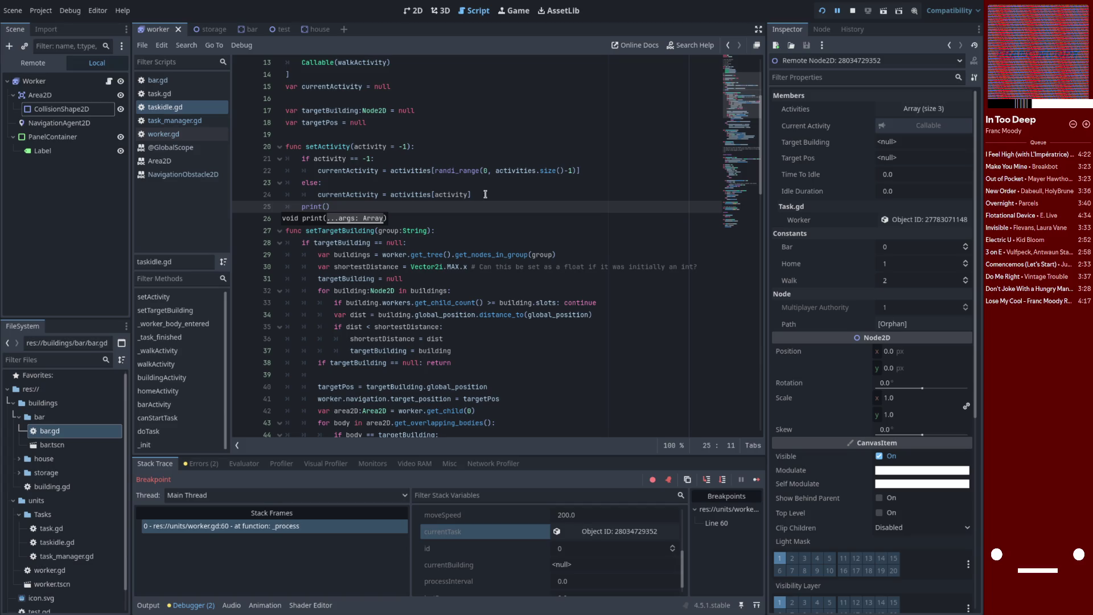
double_click(345, 194)
click(391, 170)
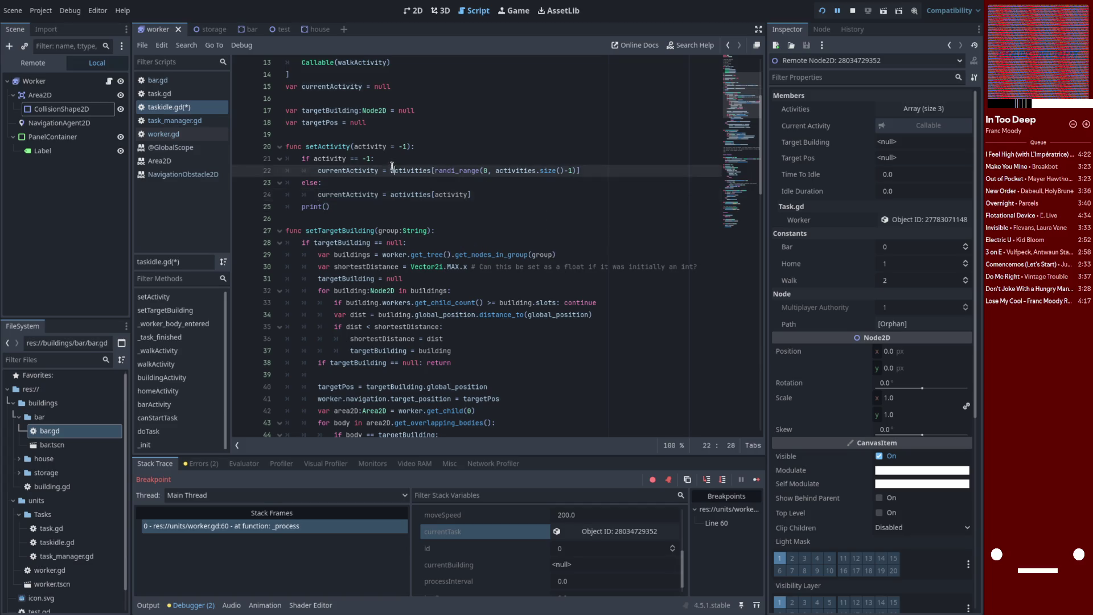
scroll(390, 171, up, 3)
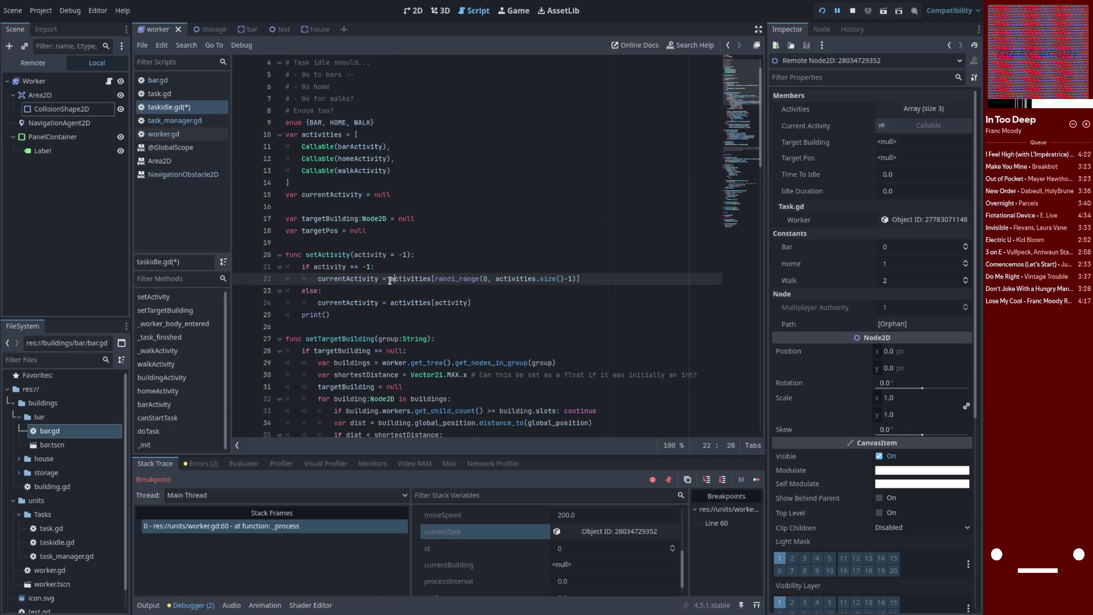
drag(390, 278, 580, 279)
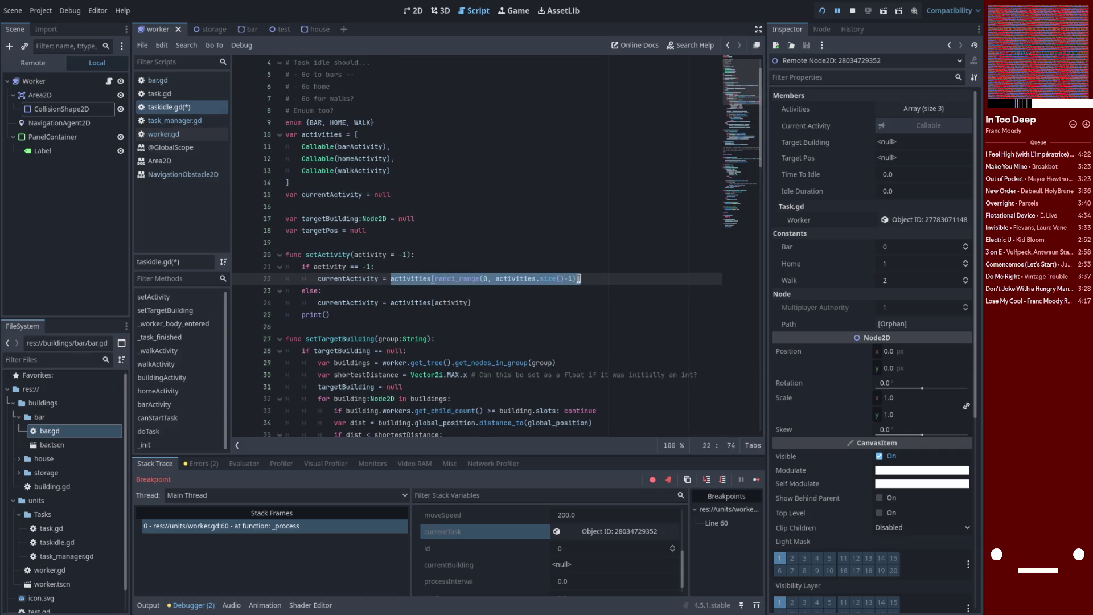
click(415, 302)
drag(435, 278, 576, 279)
key(ctrl+c)
key(BackSpace)
text(ctivityID)
- Insert a new line 21 assigning the randi_range call to activityID
click(523, 271)
key(ctrl+shift+Return)
text(var)
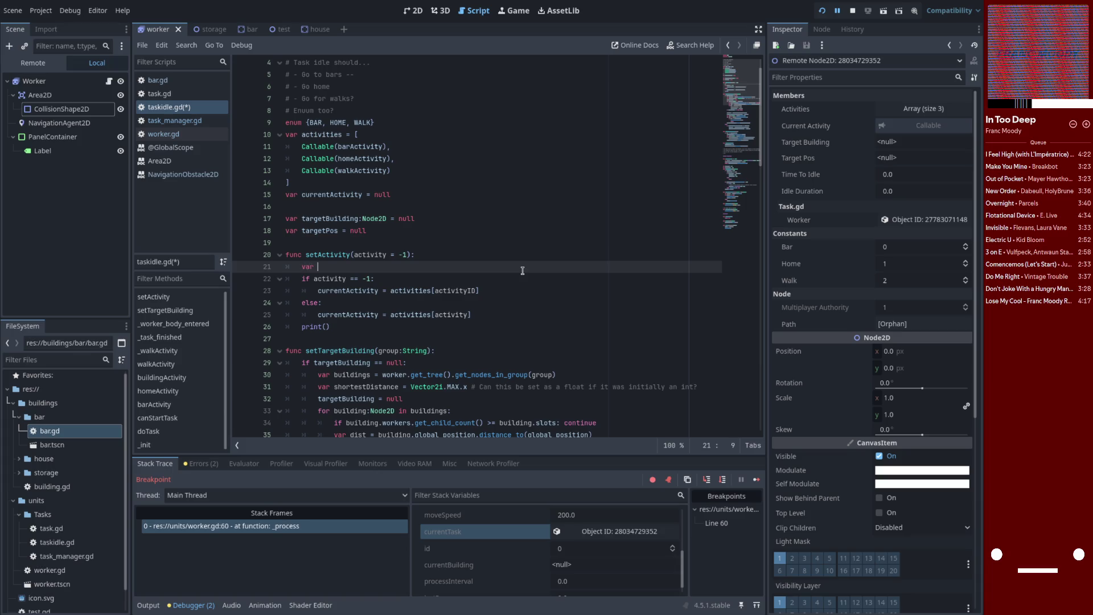
key(ctrl+v)
key(ctrl+Left)
text(activityID =)
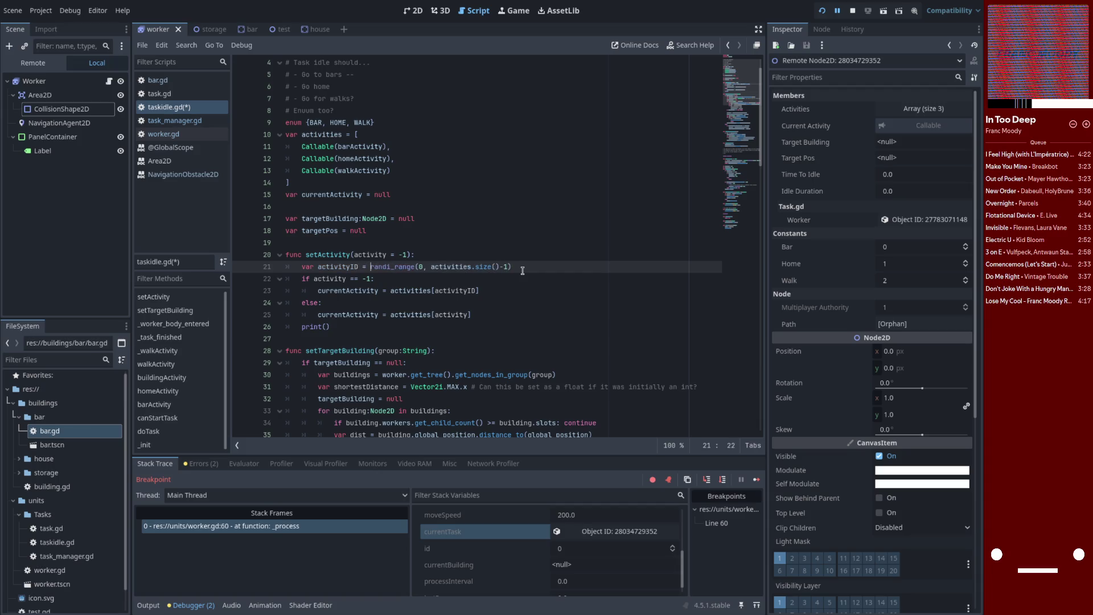
key(ctrl+space)
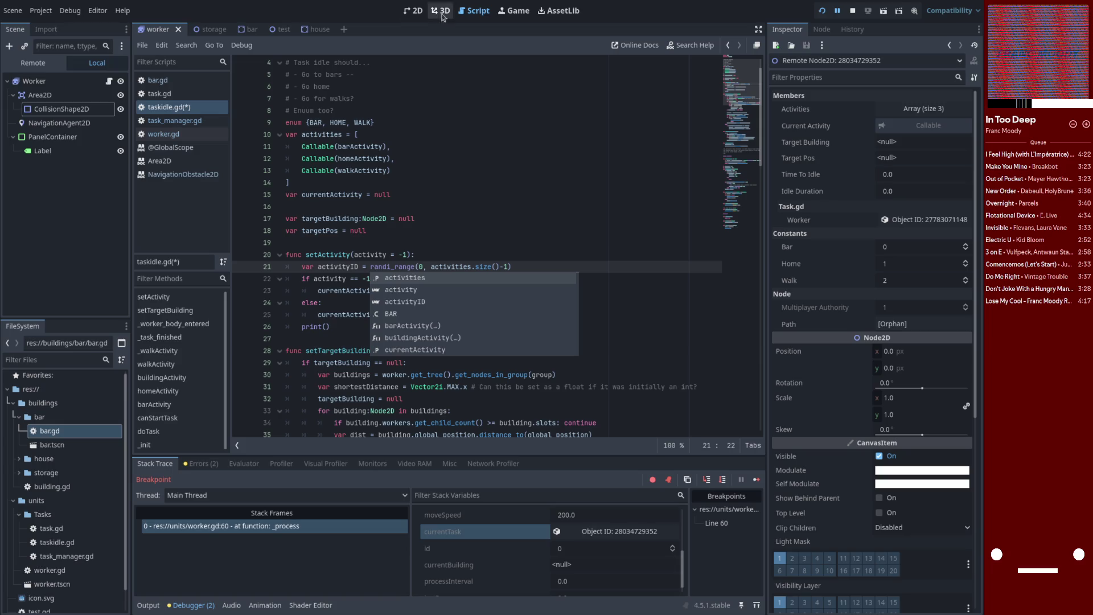
click(532, 264)
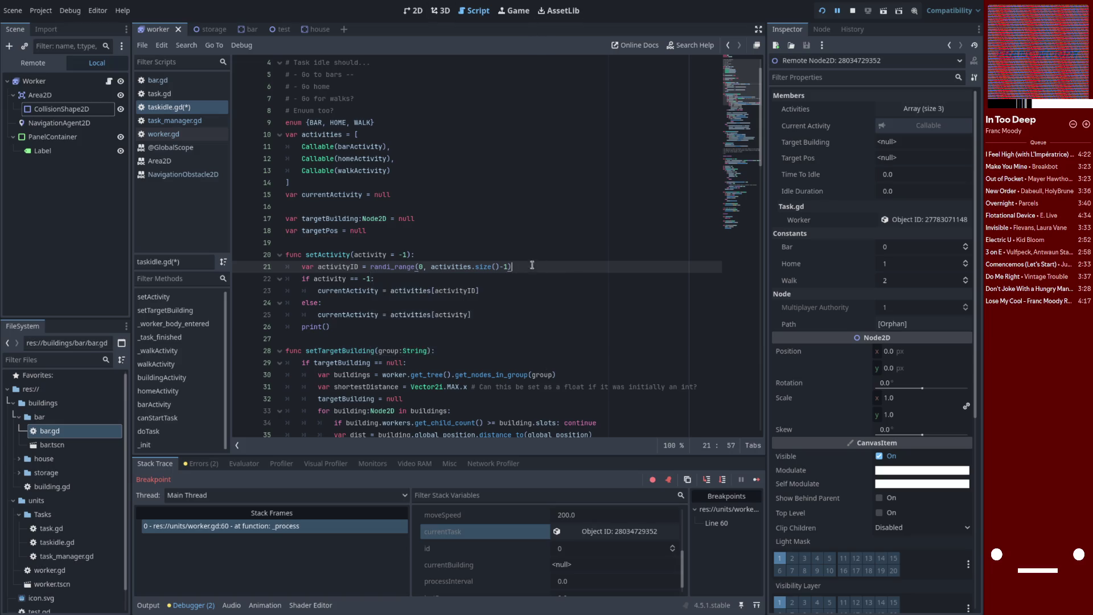
- Fill line 26 with print(activityID), then save and rerun the game
scroll(487, 284, down, 2)
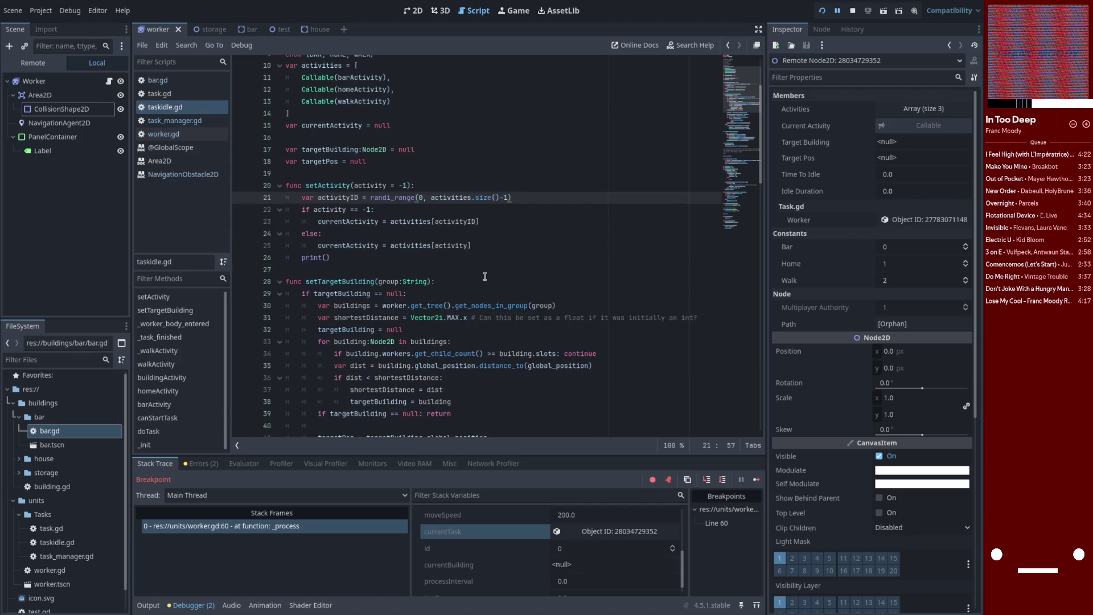
click(489, 256)
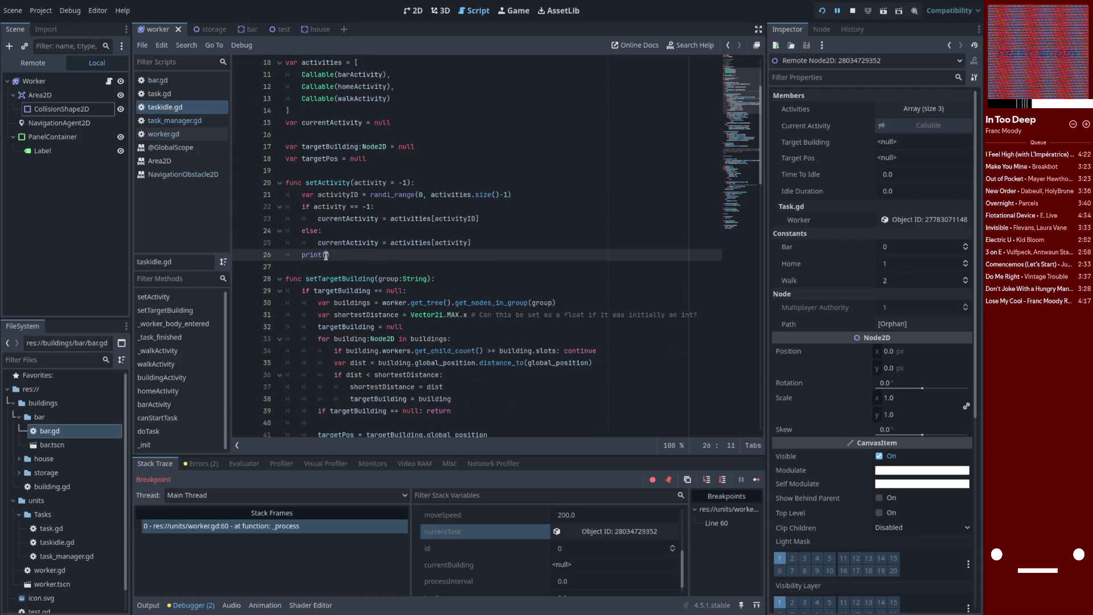
double_click(337, 194)
key(ctrl+c)
click(326, 255)
key(ctrl+v)
key(ctrl+s)
click(822, 11)
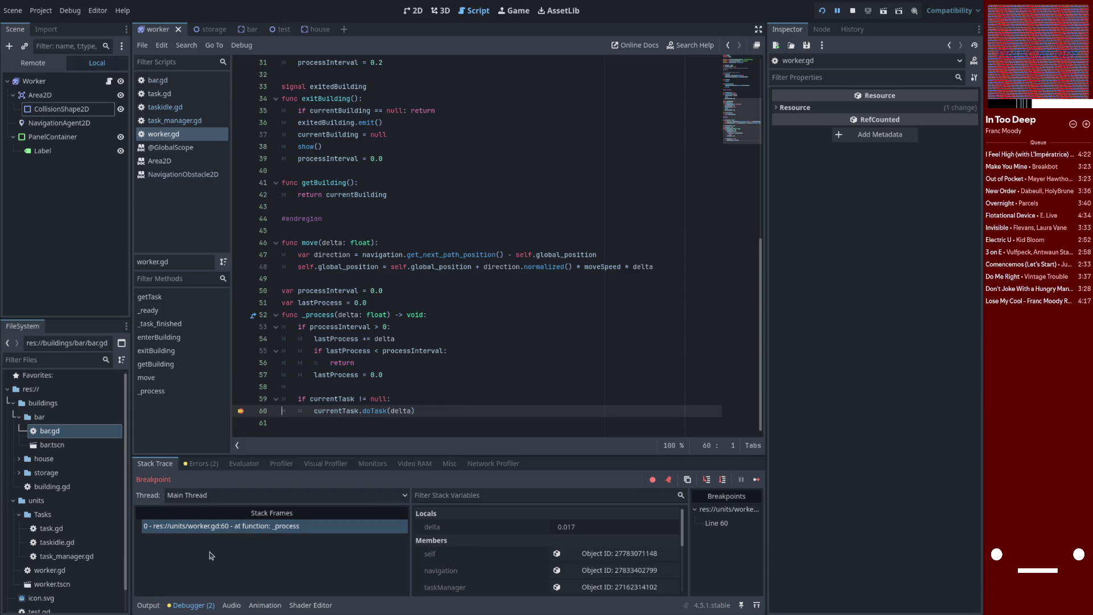
- Remove the line 60 breakpoint, resume, then restart the game and reposition its window
drag(239, 410, 301, 387)
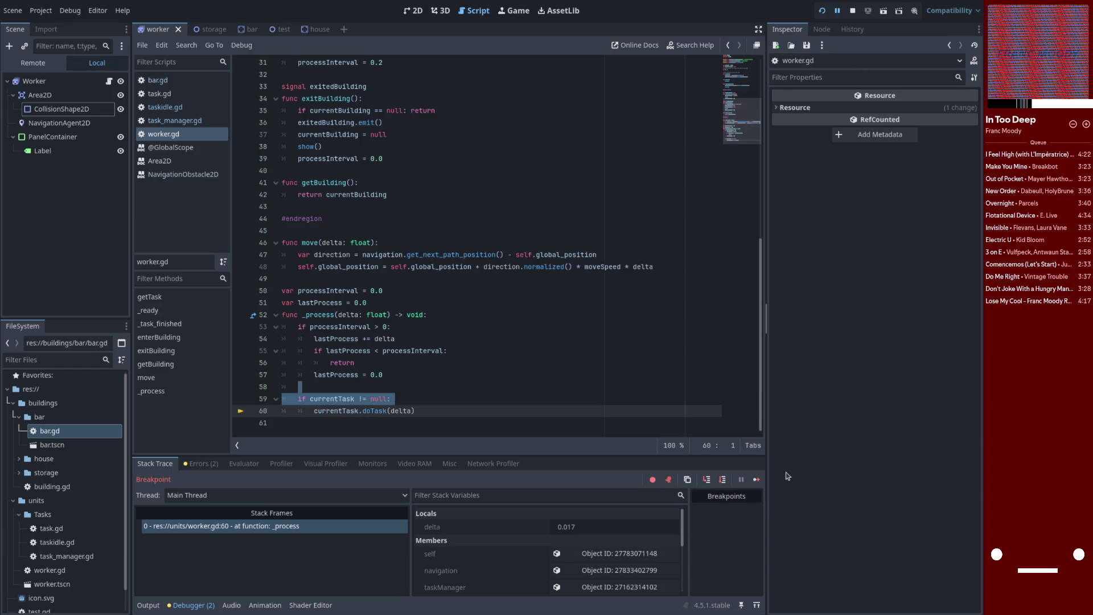
click(757, 480)
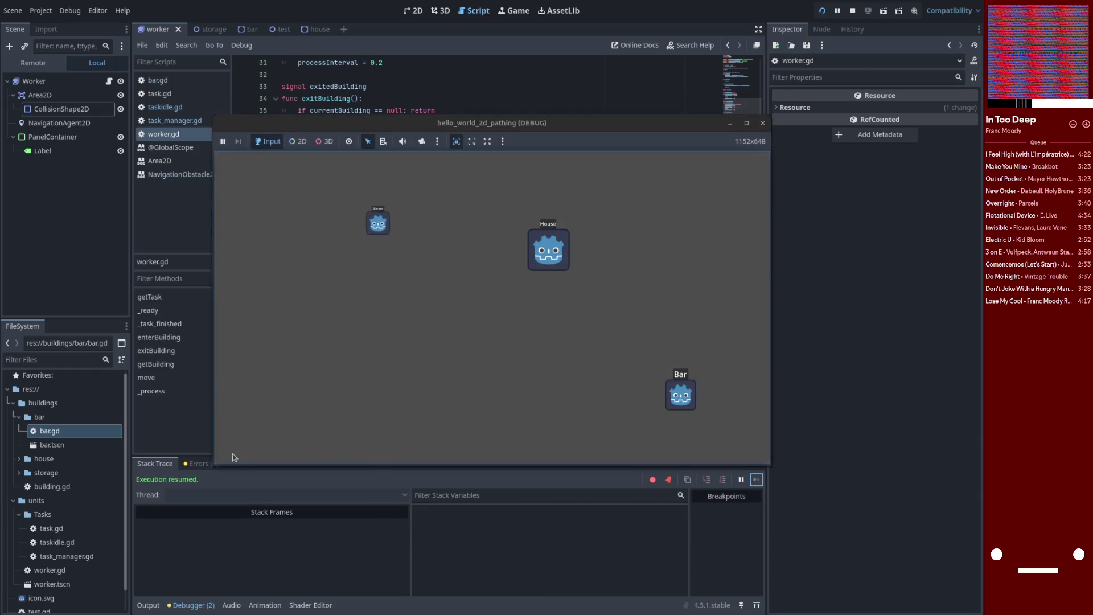
key(F8)
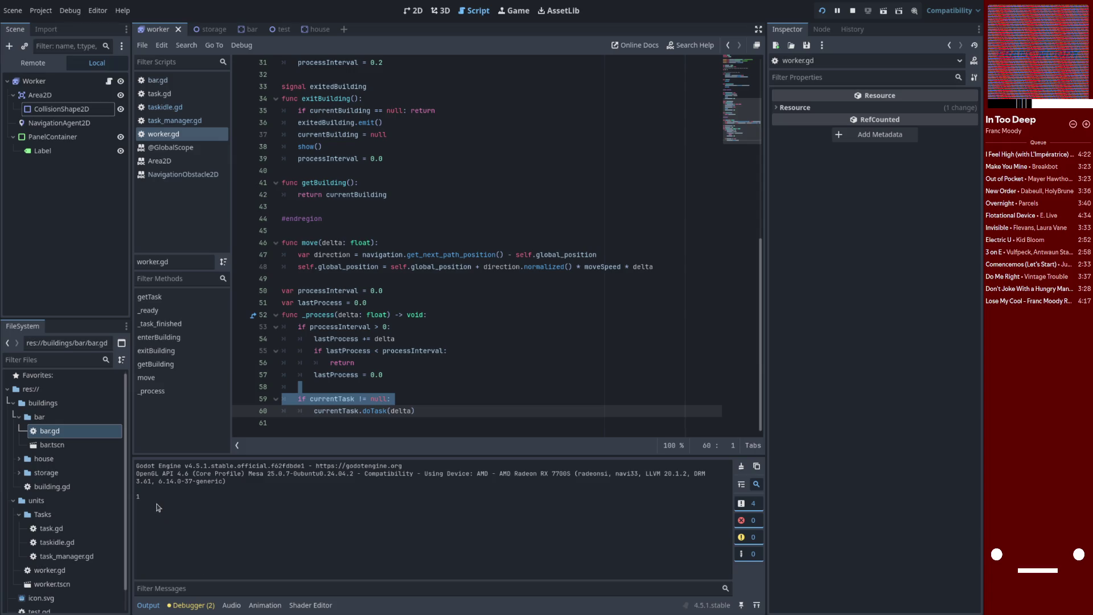
key(super)
click(390, 227)
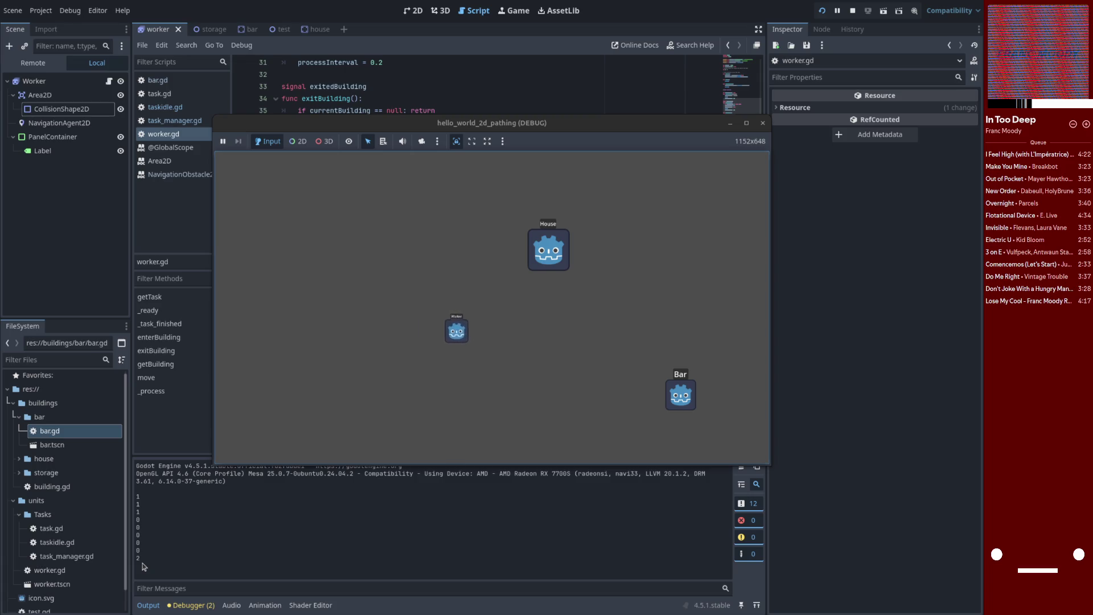
drag(555, 129, 573, 123)
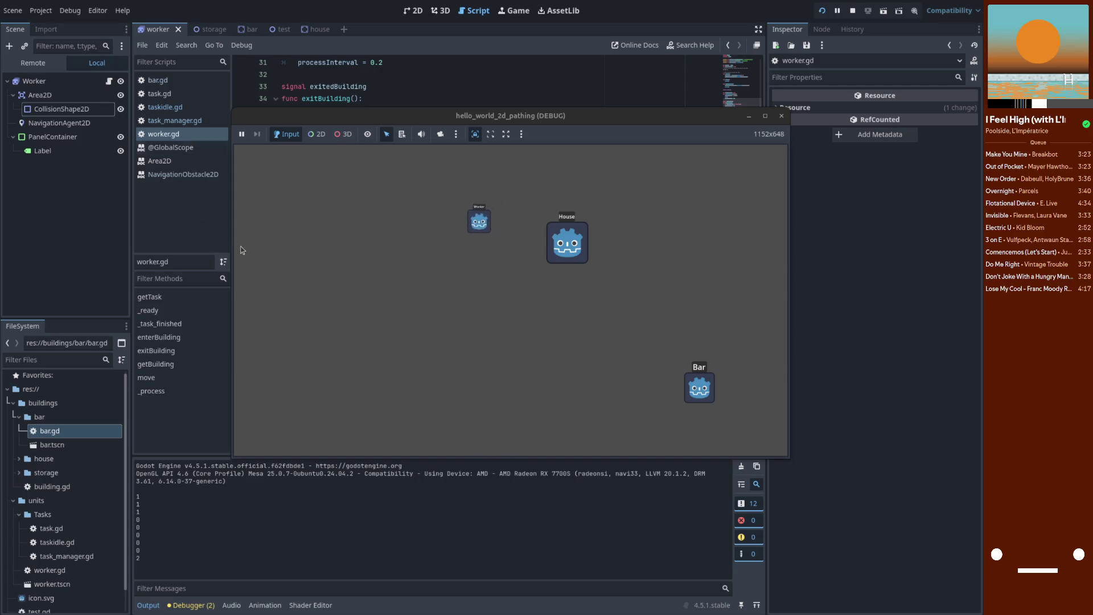
- In Brave, search for 'godot 4 navigation agent collision shape?'
key(super)
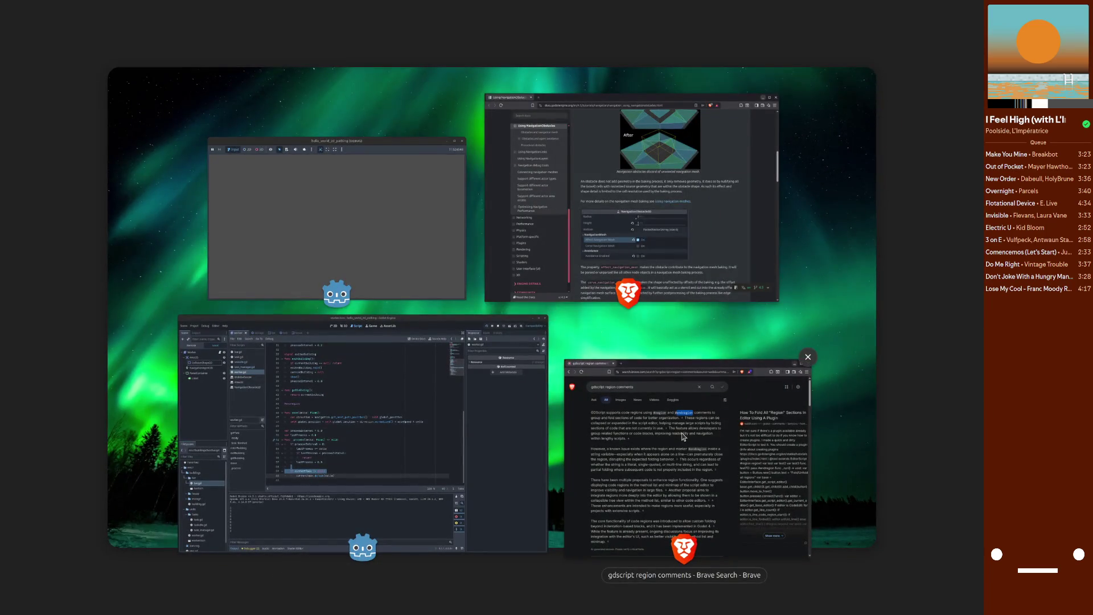
click(684, 437)
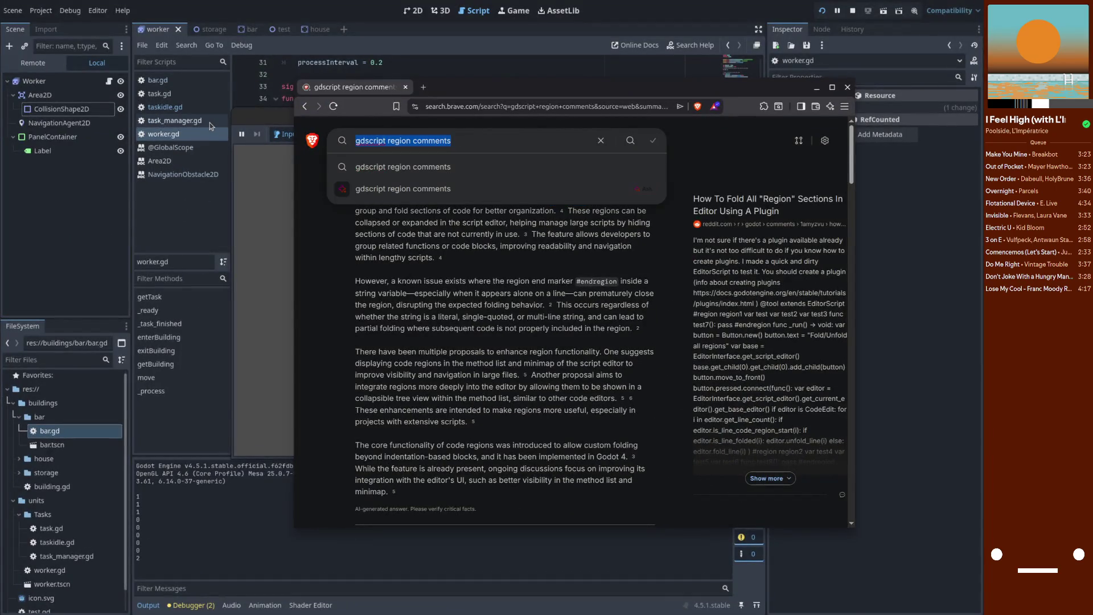
text(godot )
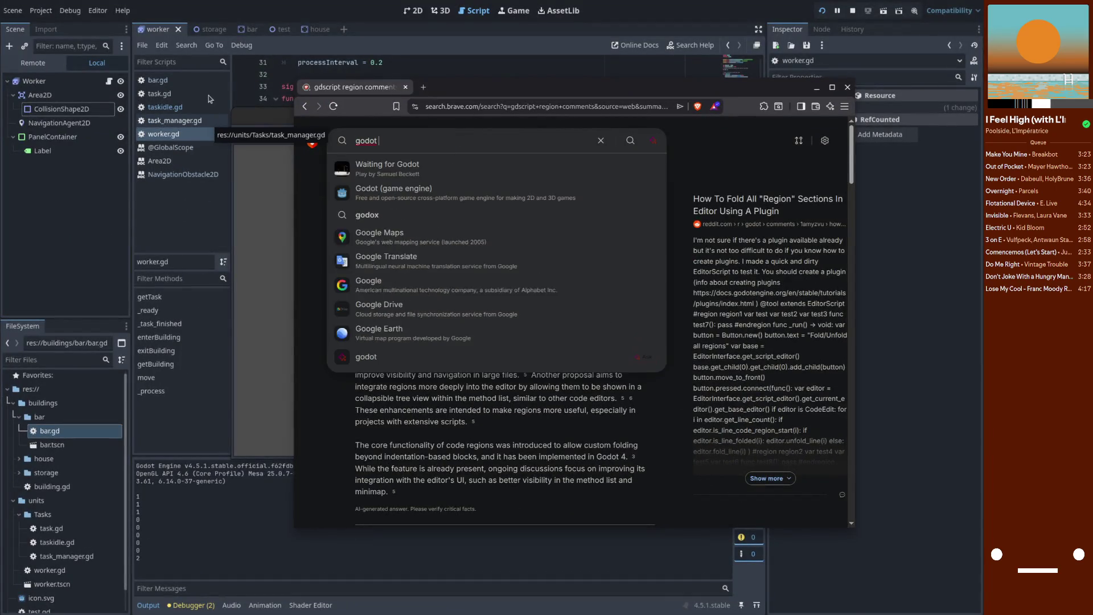
text(4)
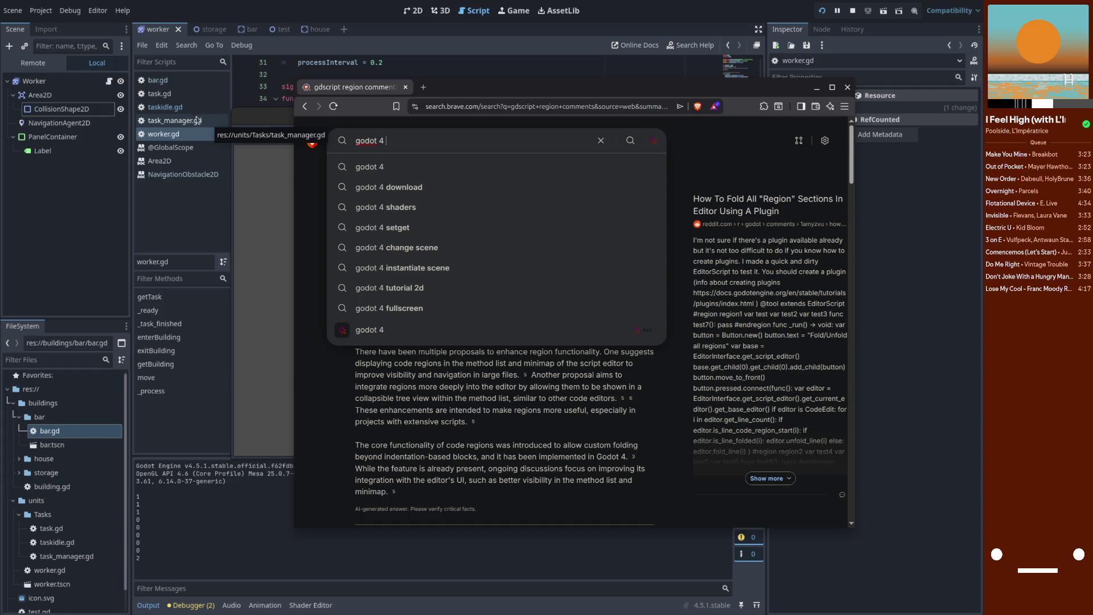
drag(462, 92, 578, 147)
text(navigation agent a)
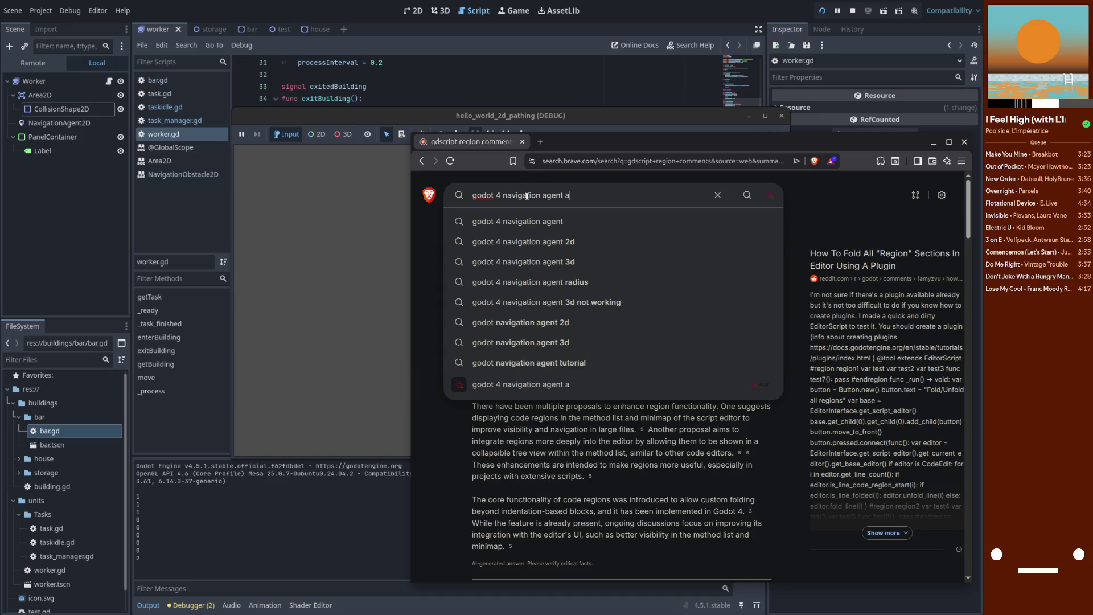
key(BackSpace)
text(collision )
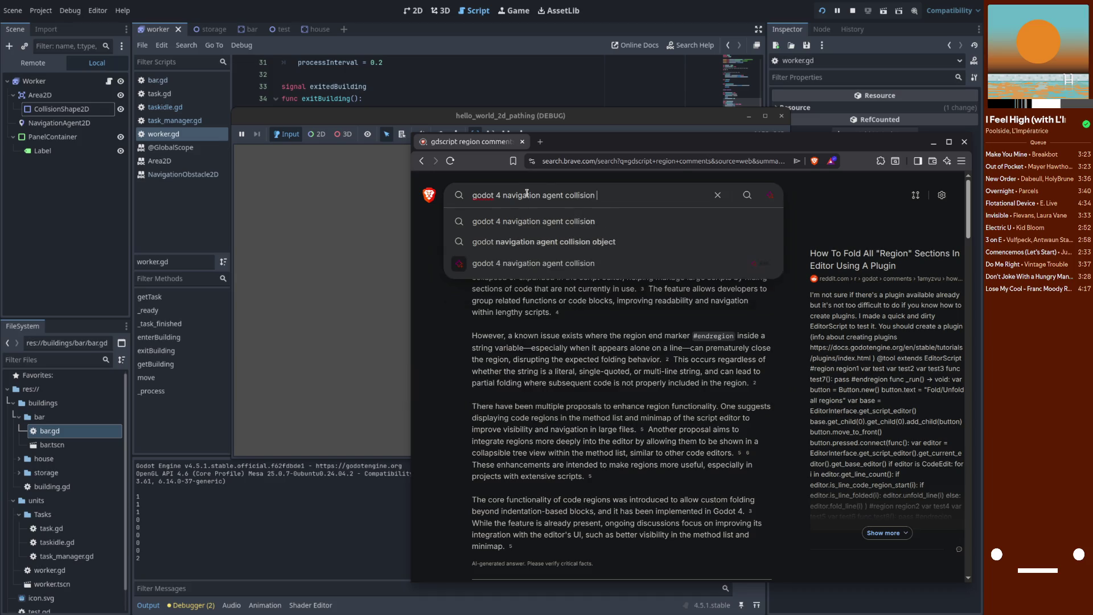
text(shape?)
key(Return)
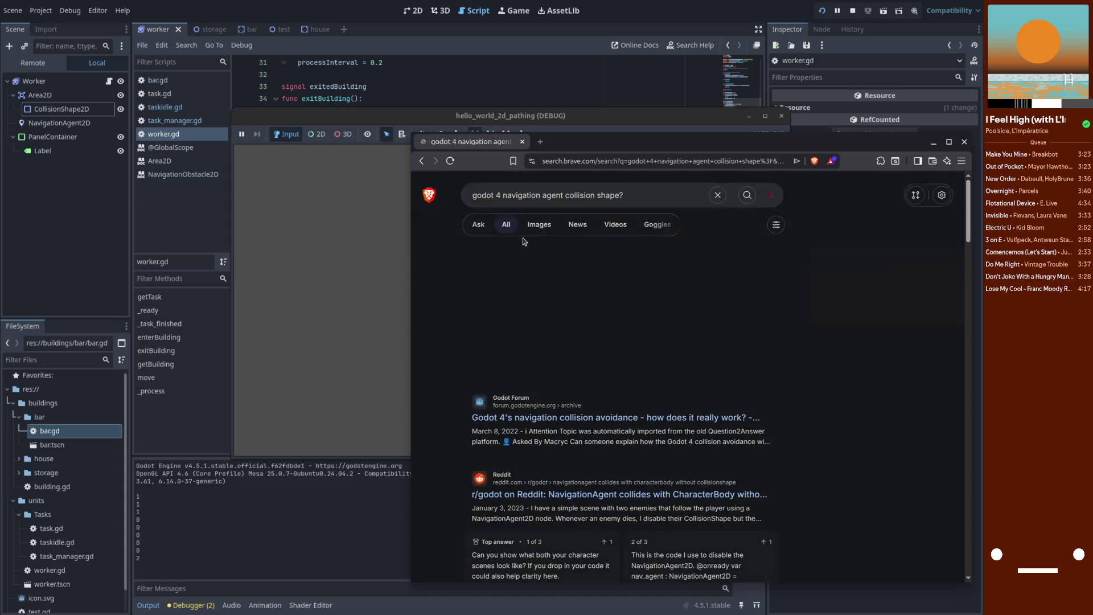
scroll(534, 342, down, 2)
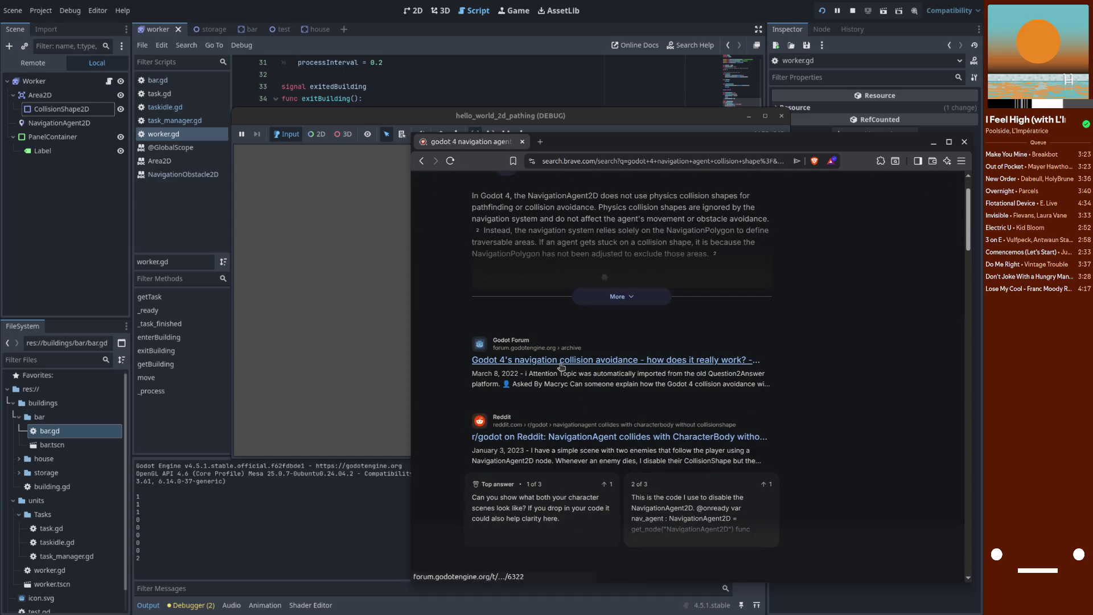
scroll(709, 364, down, 3)
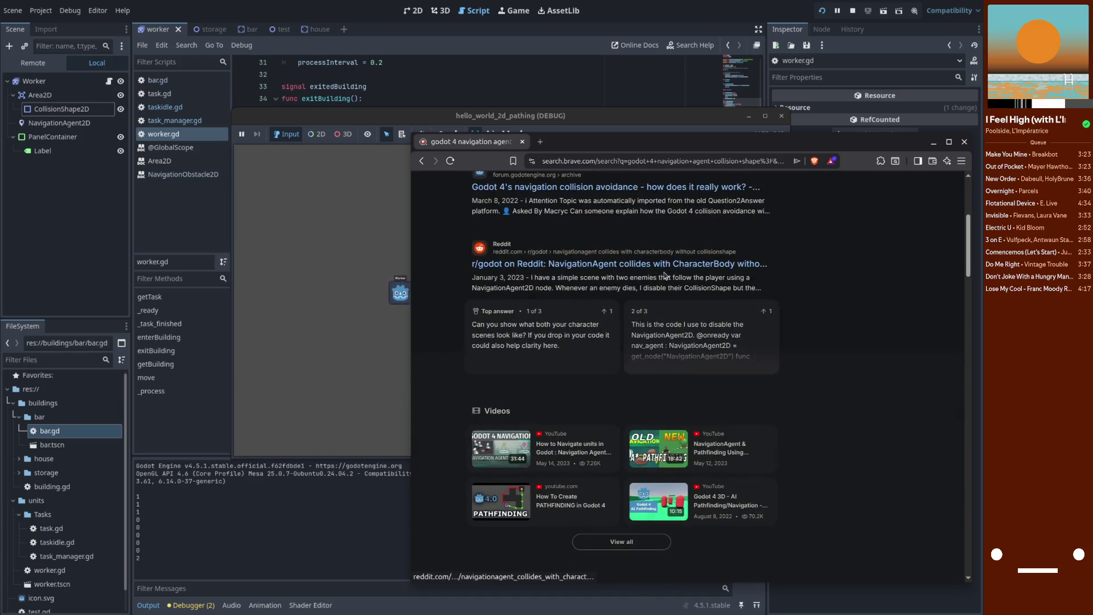
- Read the Reddit thread on NavigationAgent collisions, expanding the full post, then return to results
click(695, 267)
drag(664, 149, 618, 74)
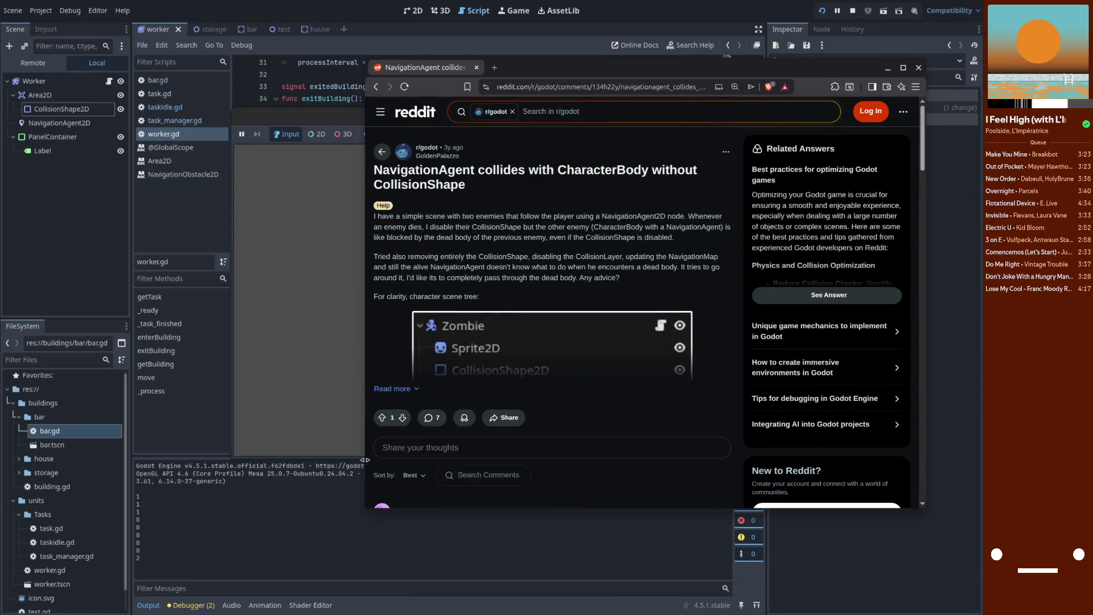
scroll(382, 472, down, 4)
scroll(393, 399, up, 3)
click(411, 336)
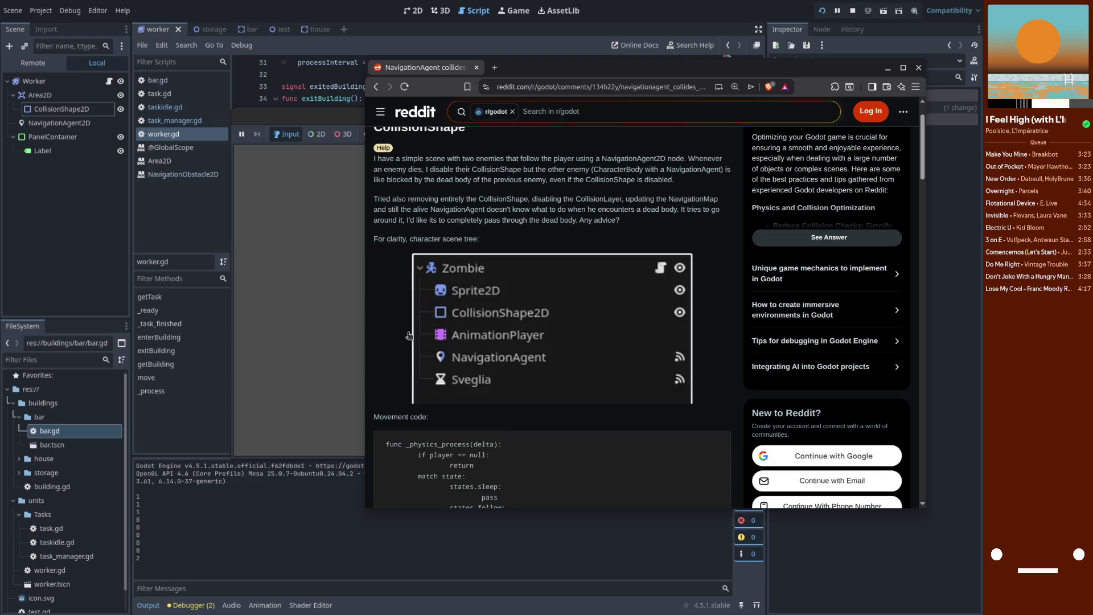
scroll(466, 324, up, 1)
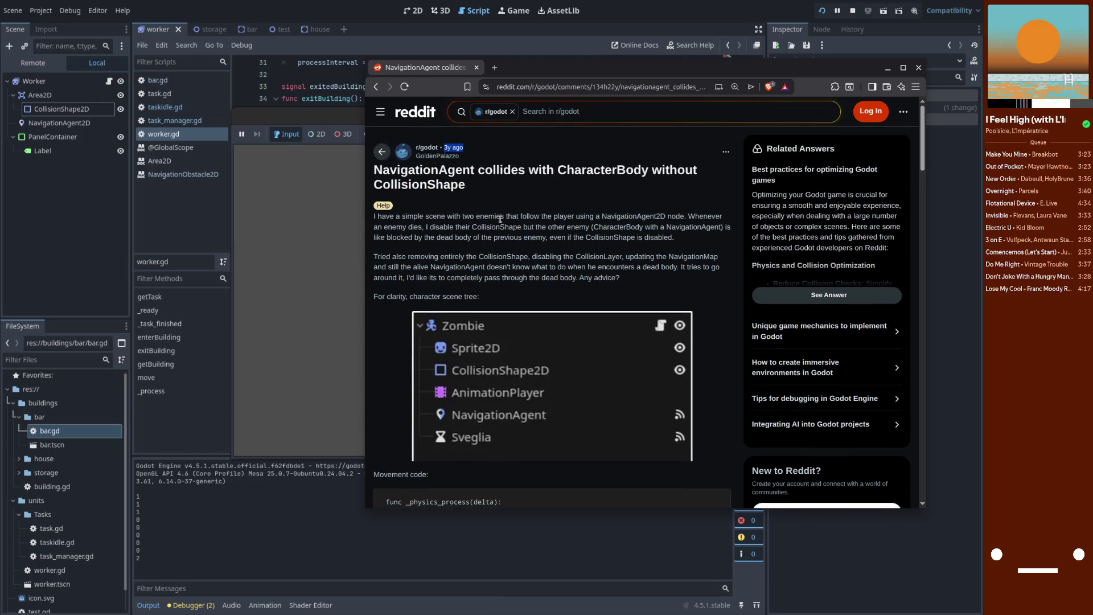
scroll(521, 334, down, 2)
scroll(521, 335, down, 3)
scroll(519, 327, up, 3)
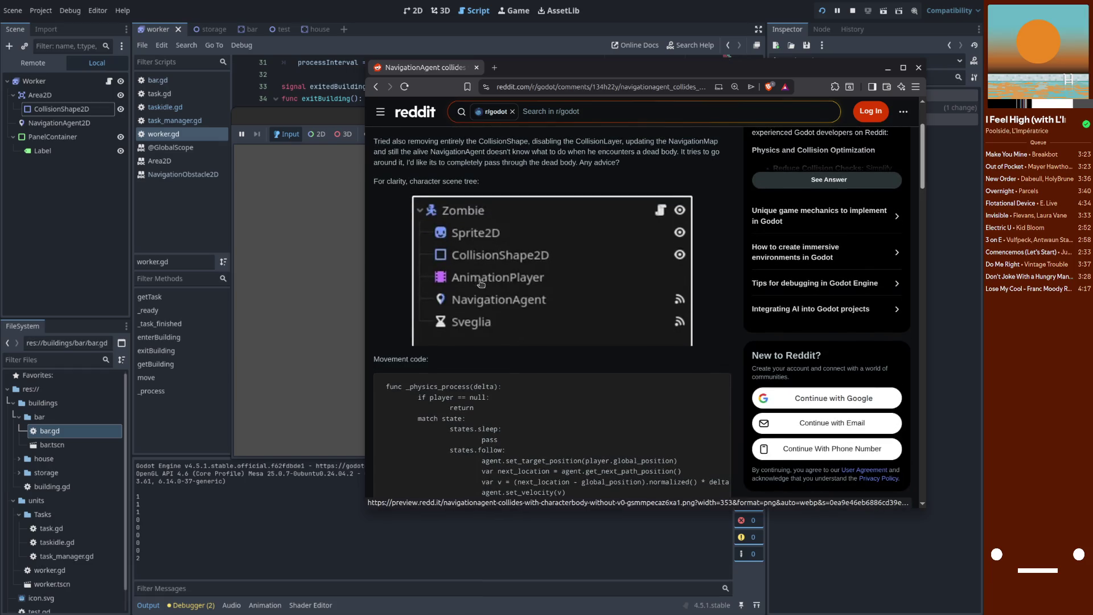
scroll(484, 319, down, 3)
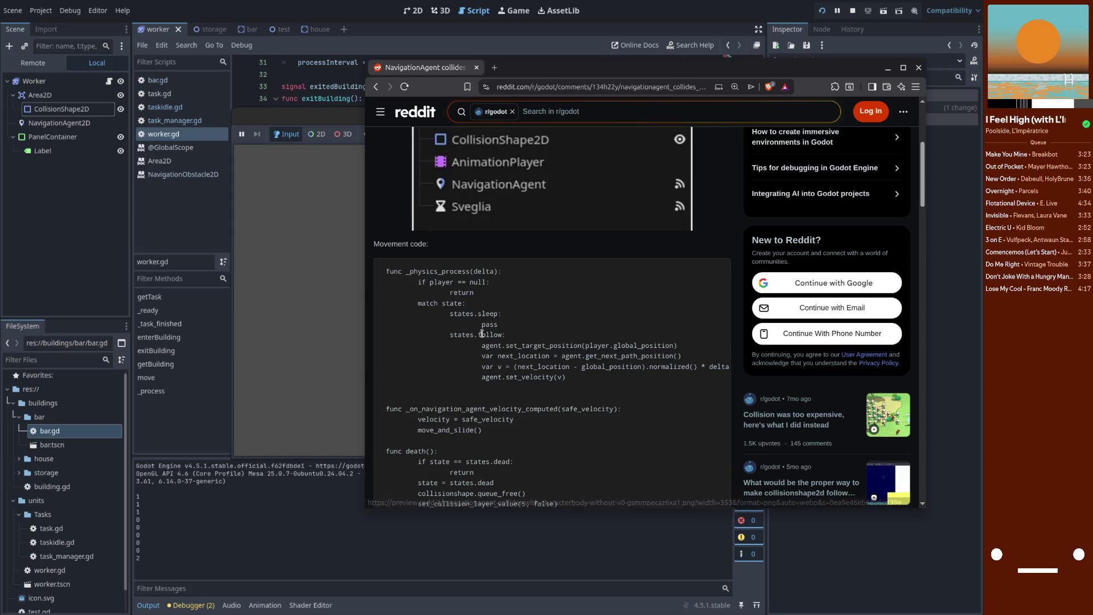
scroll(482, 333, up, 2)
scroll(482, 334, up, 3)
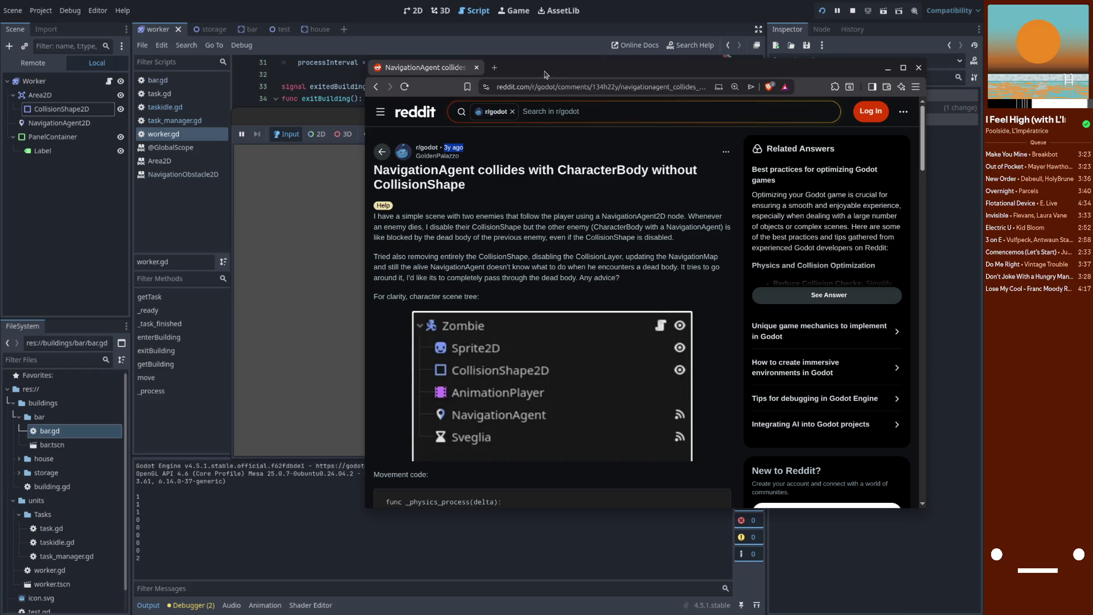
scroll(529, 292, down, 15)
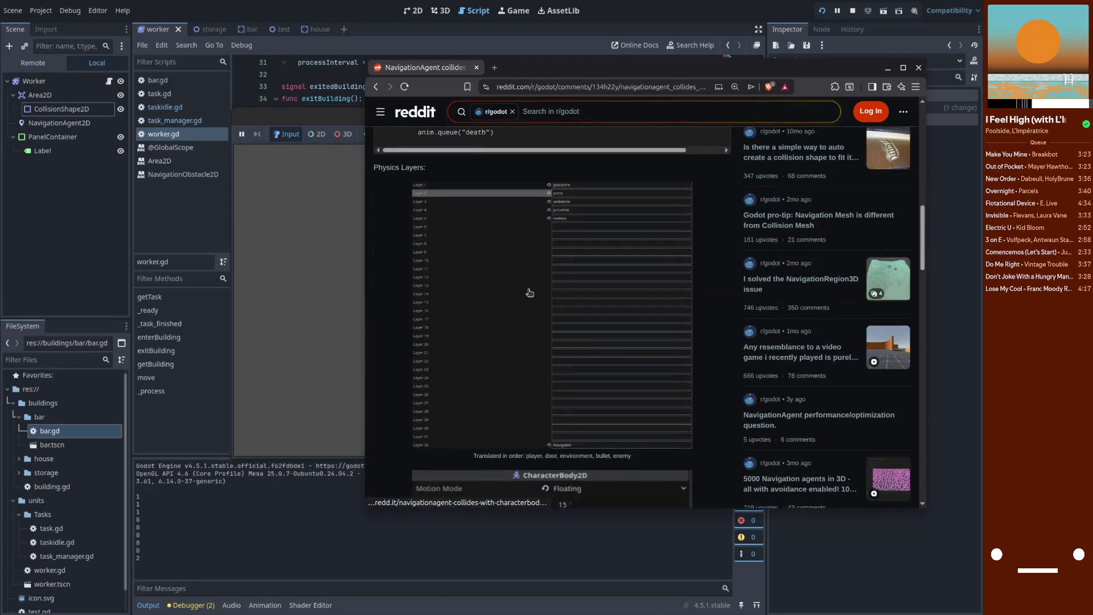
scroll(527, 309, down, 4)
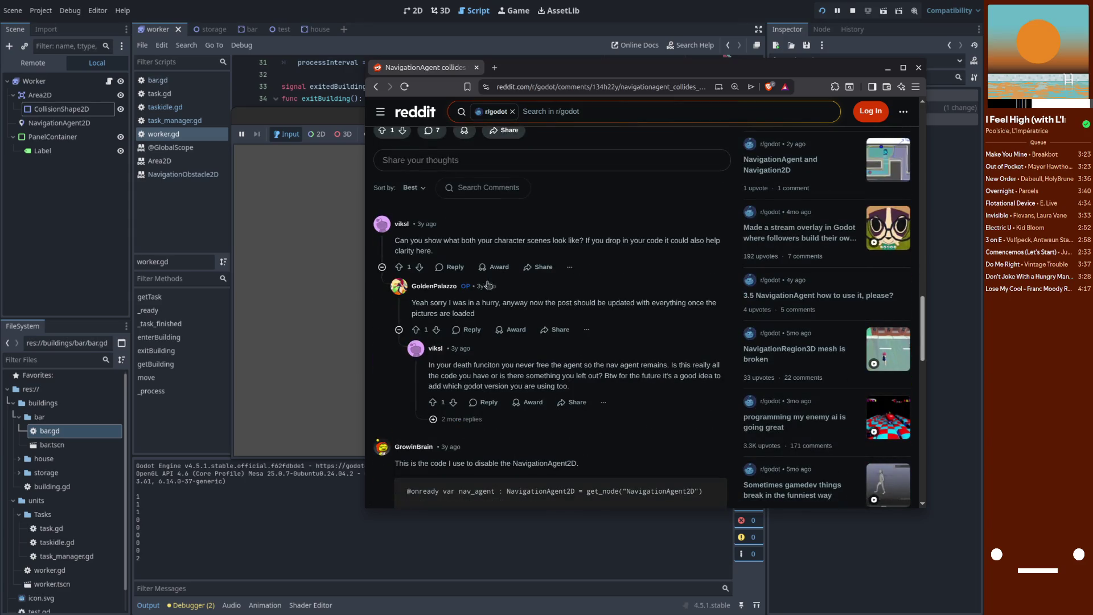
scroll(487, 255, down, 5)
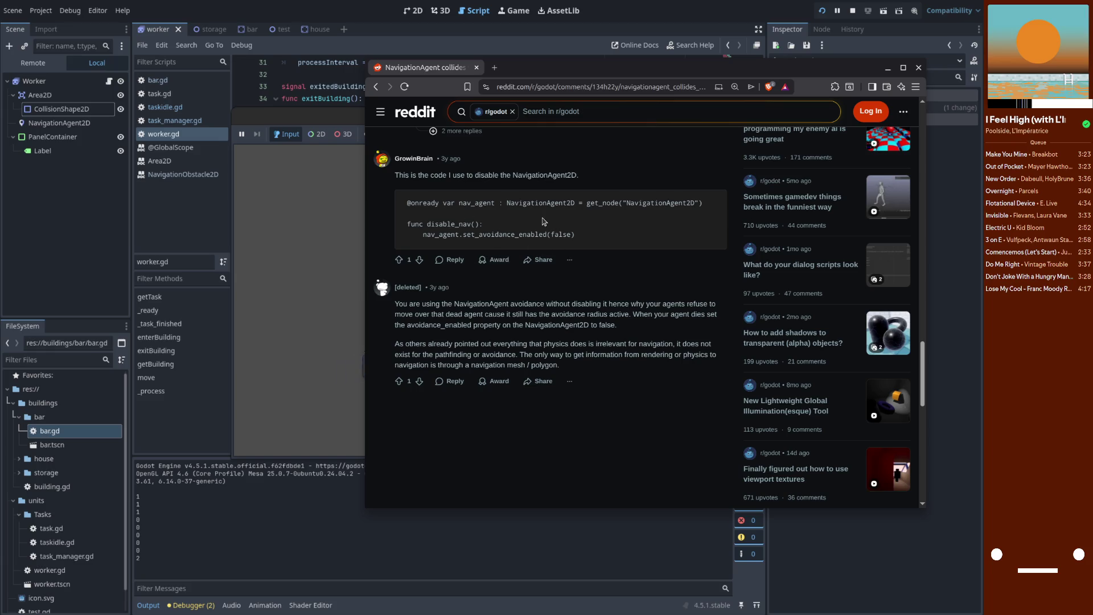
key(alt+Left)
scroll(572, 349, down, 4)
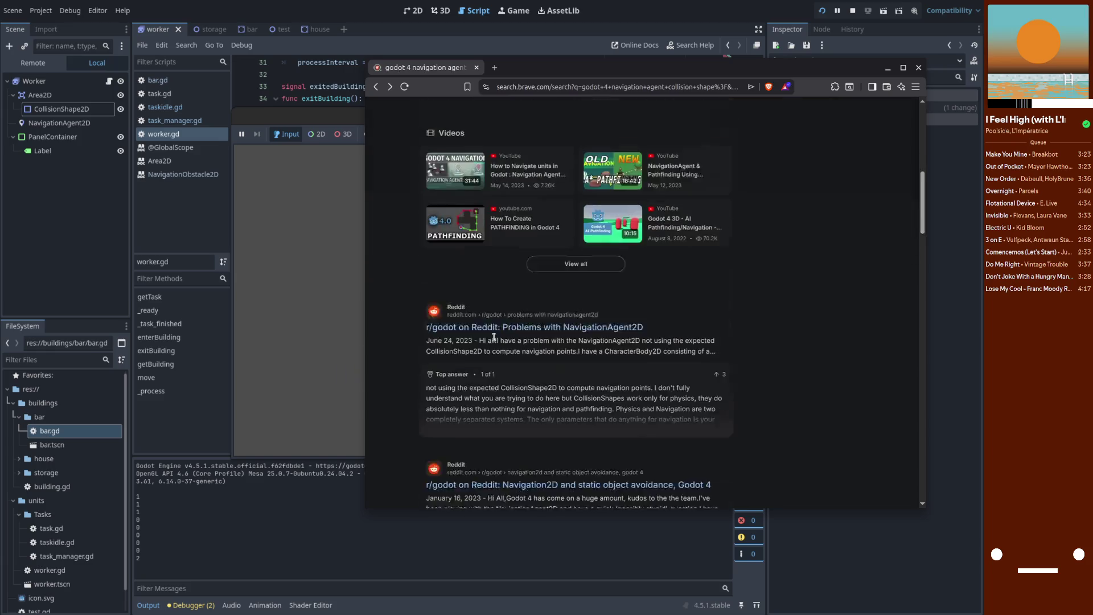
- Open and read the 'Problems with NavigationAgent2D' post, then right-click Godot's NavigationAgent2D node
scroll(569, 345, down, 1)
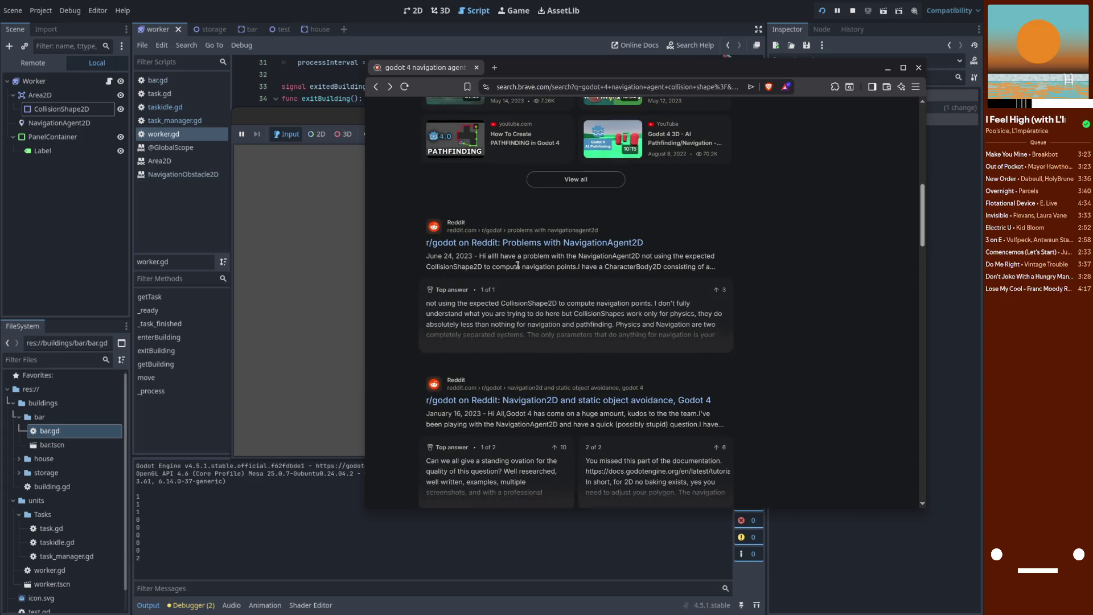
drag(651, 256, 713, 255)
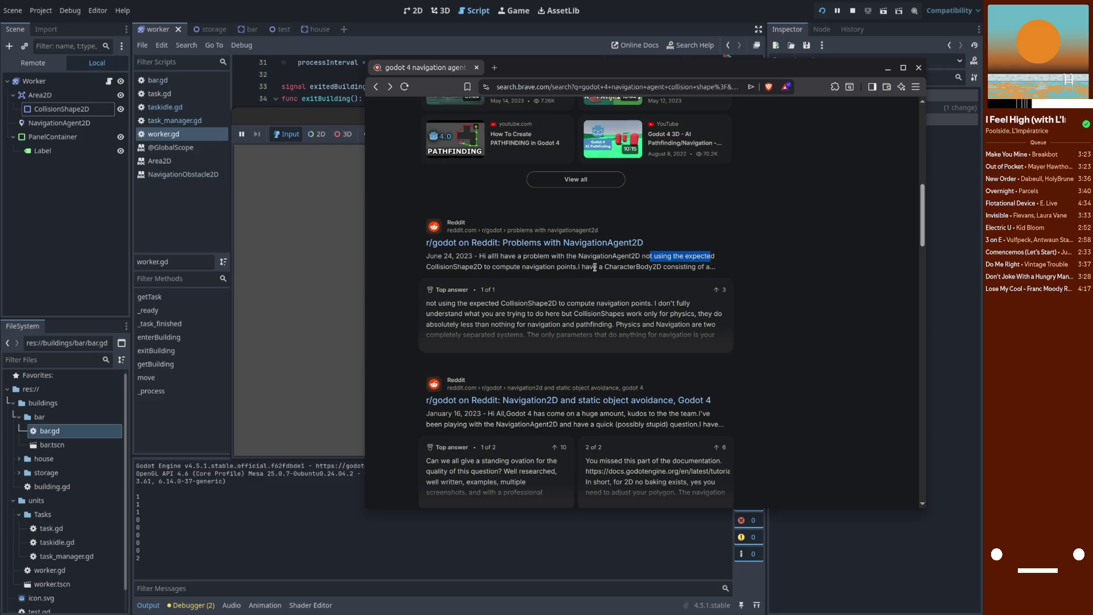
click(634, 268)
click(594, 245)
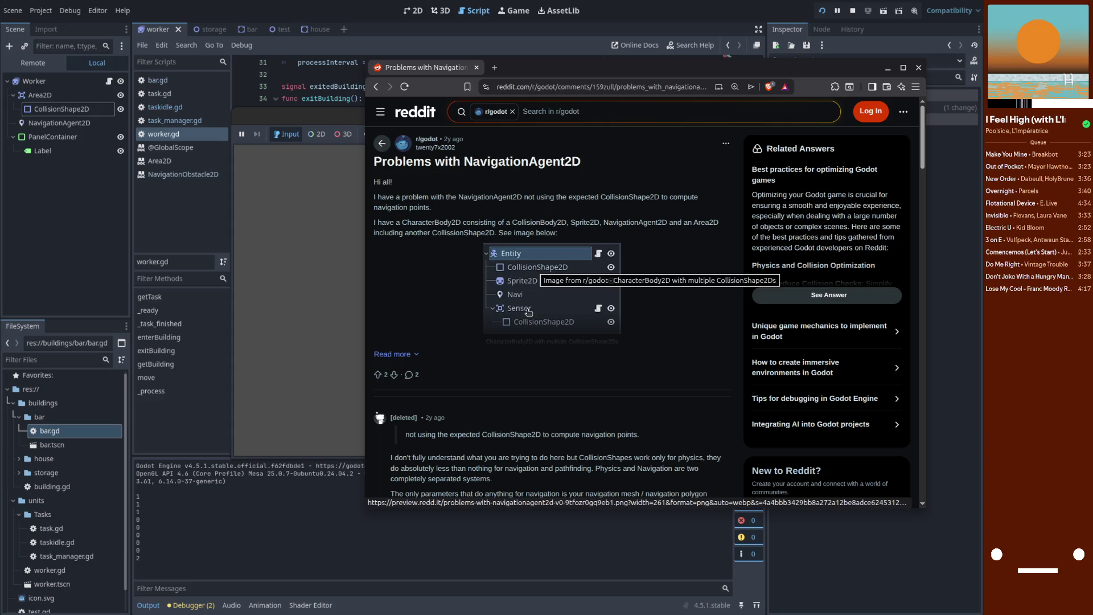
scroll(534, 323, down, 1)
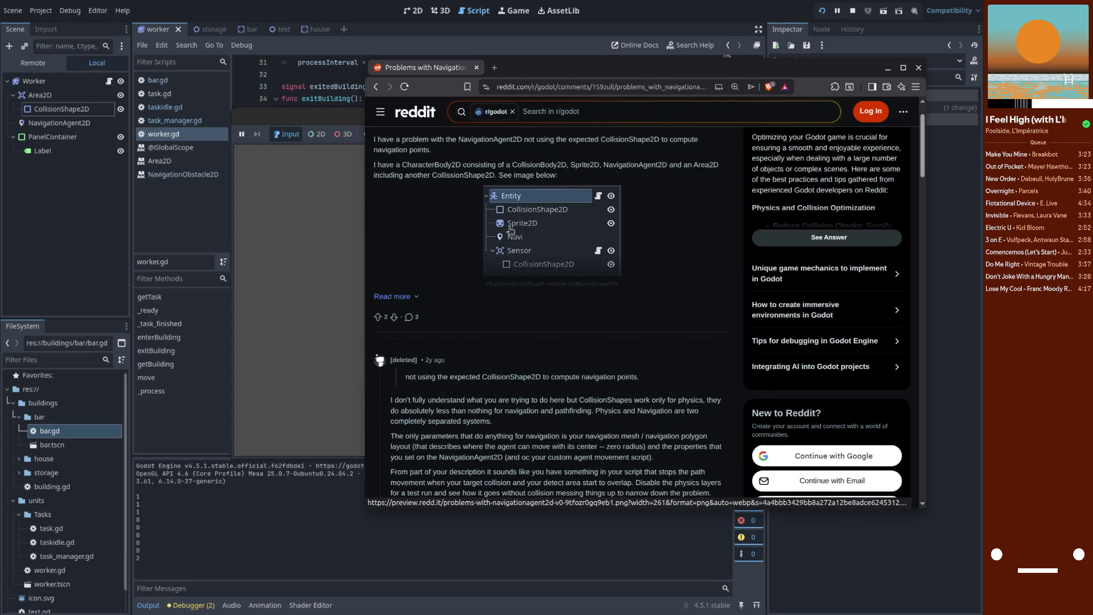
right_click(80, 124)
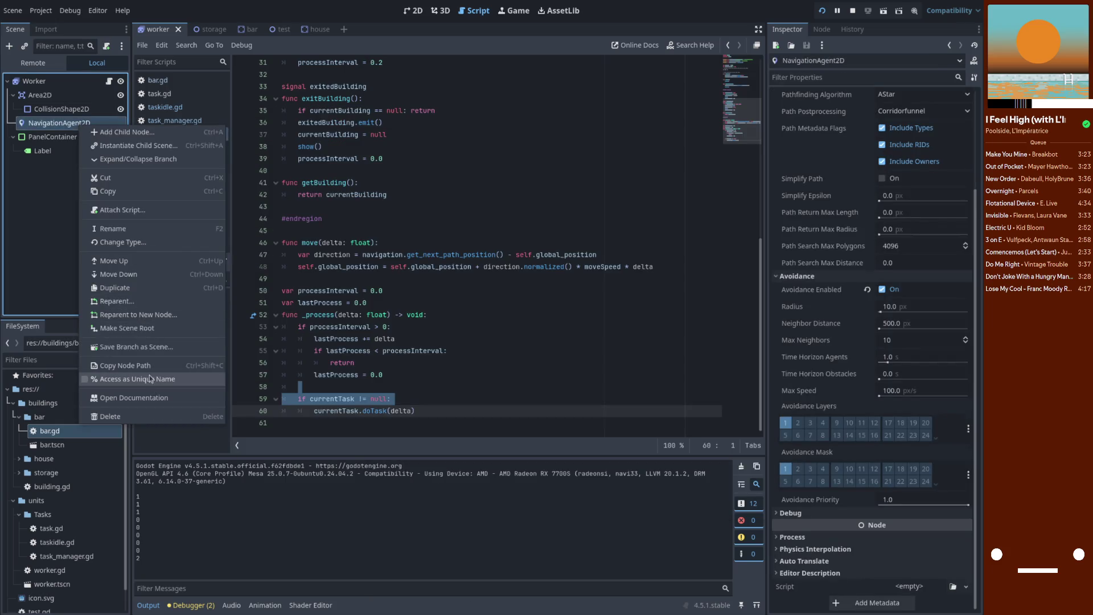
- Open the NavigationAgent2D documentation, select 'RVO collision avoidance', and switch to the browser
click(147, 398)
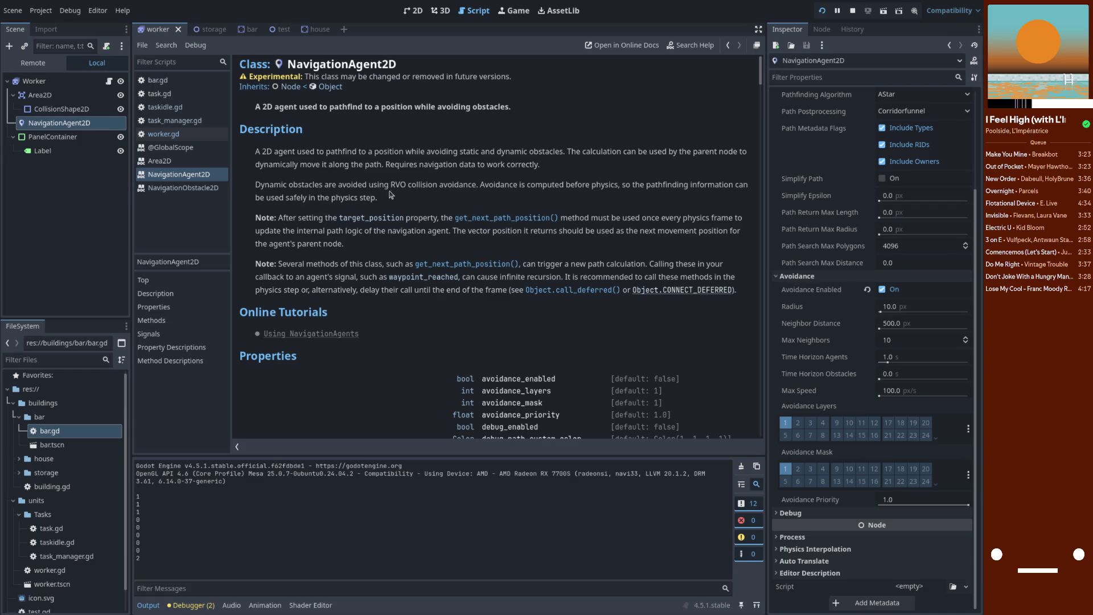
drag(391, 186, 478, 189)
key(ctrl+c)
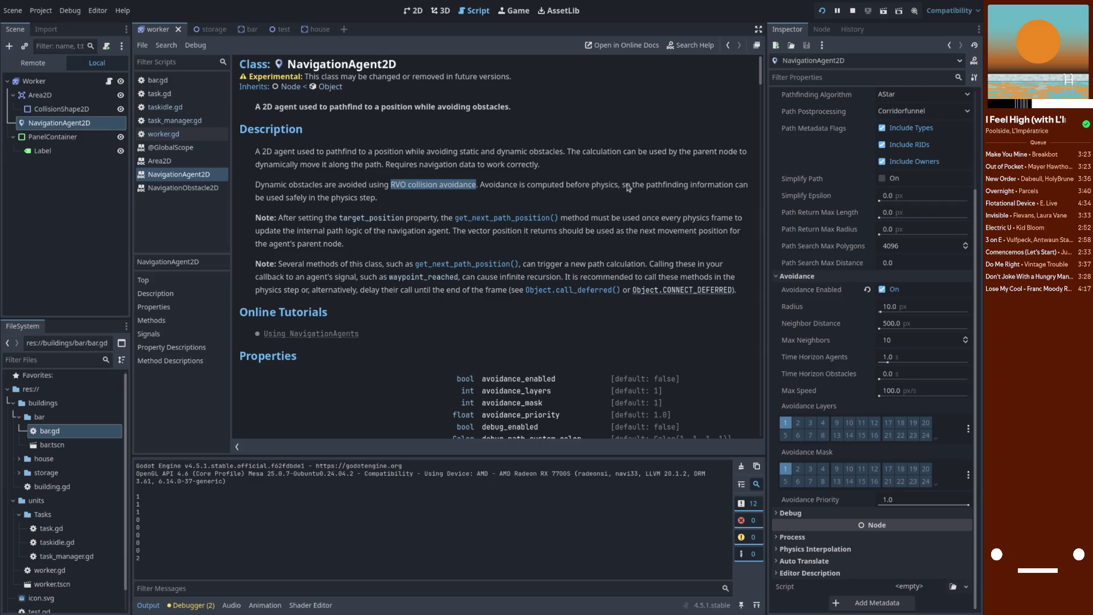
drag(389, 186, 471, 185)
key(alt+Tab)
key(alt+Tab)
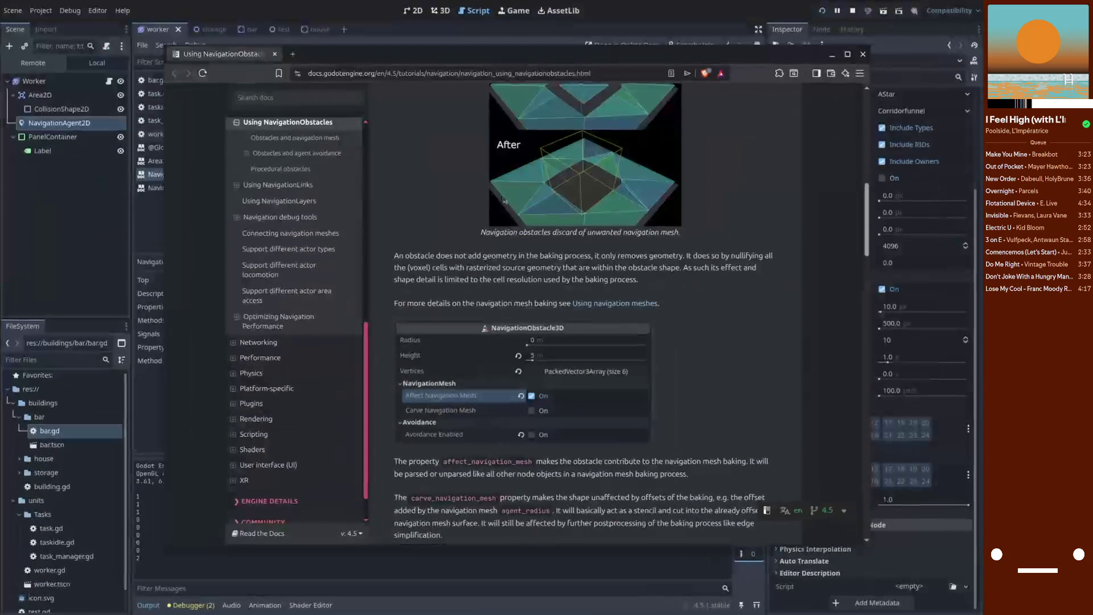
- Search the web for 'RVO collision avoidance', read the summary, and return to Godot
click(421, 74)
key(ctrl+v)
key(Return)
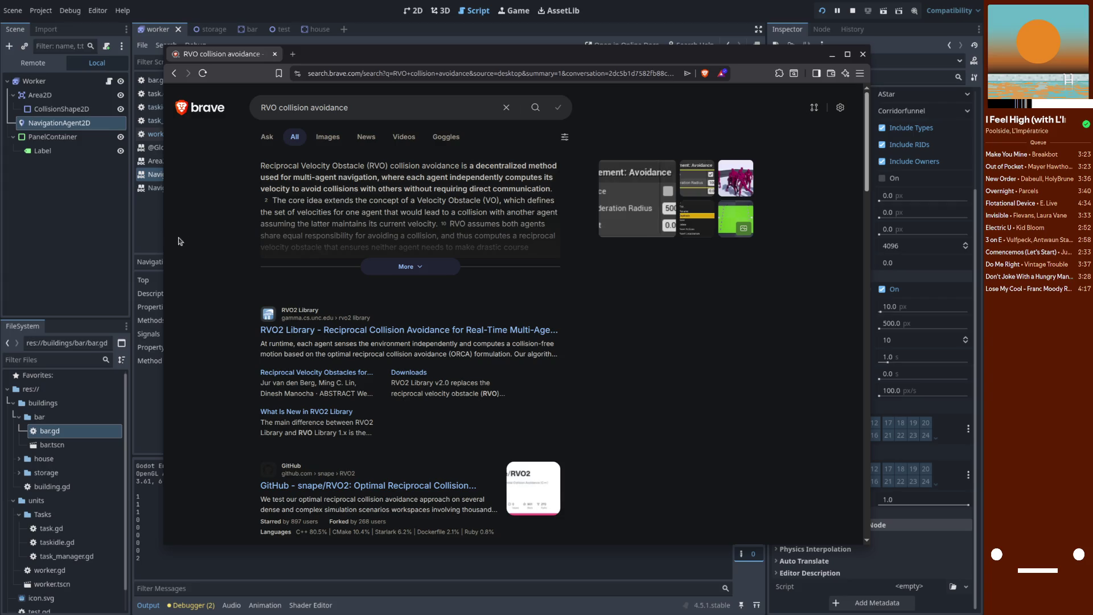
key(alt+Tab)
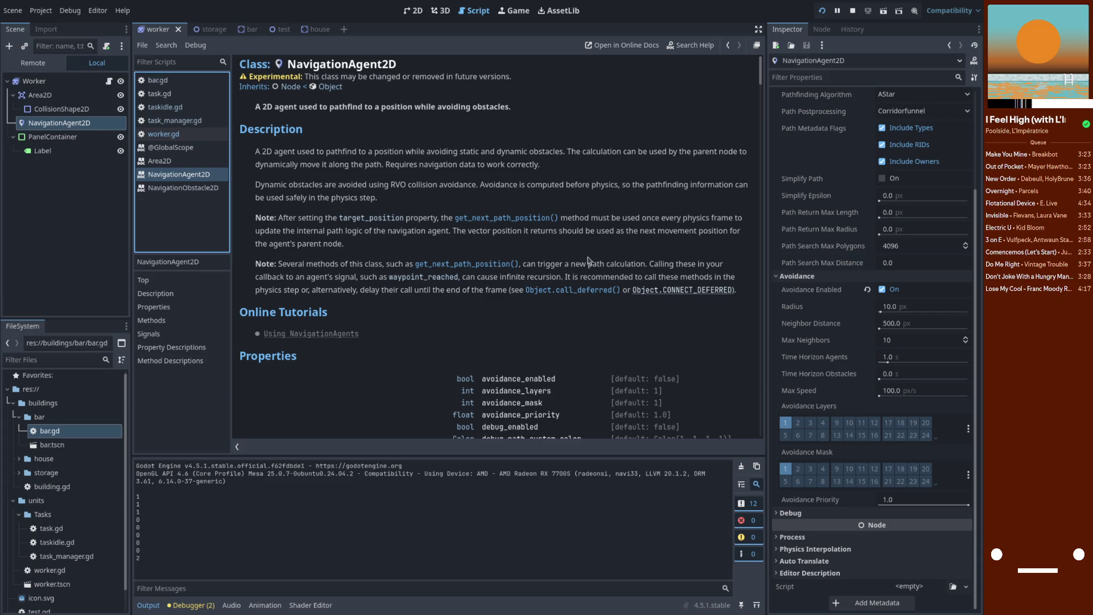
- Change the Worker root to Area2D and make CollisionShape2D its direct child
scroll(621, 285, down, 5)
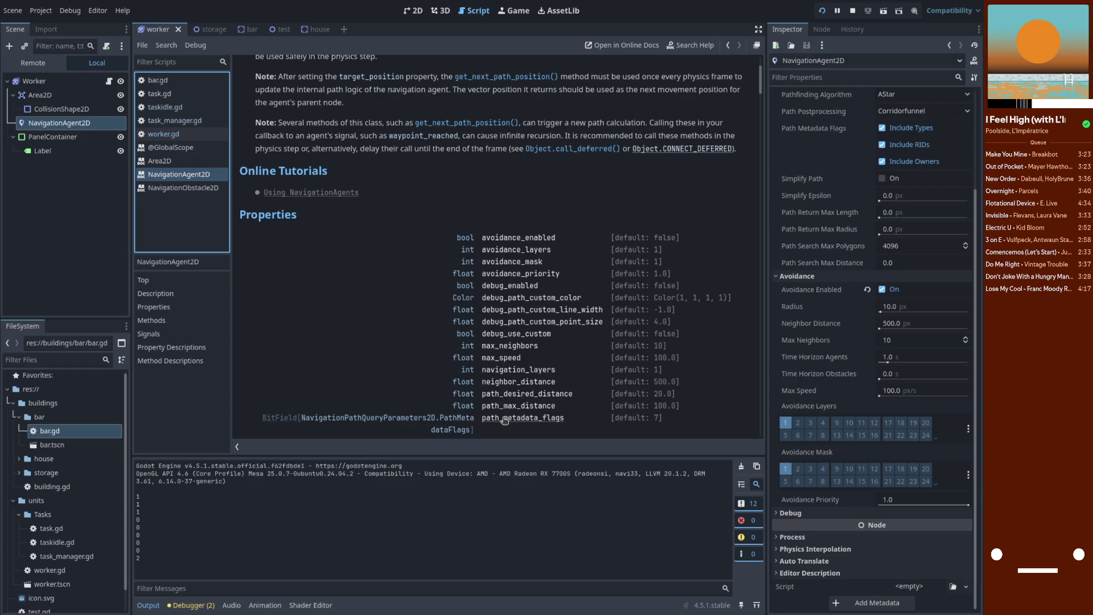
click(53, 104)
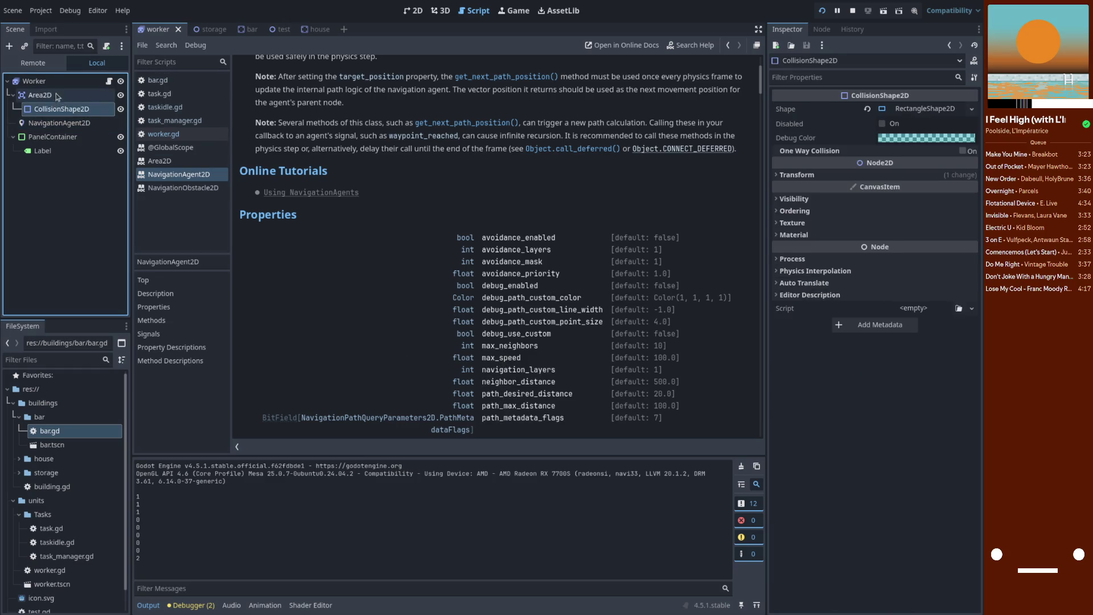
click(46, 82)
right_click(46, 83)
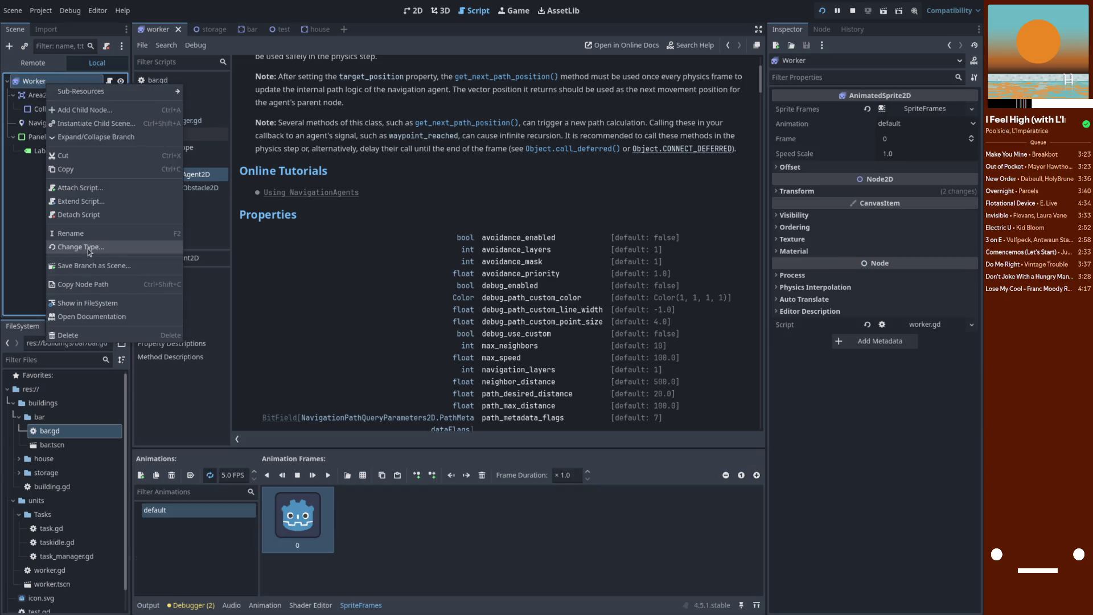
click(88, 248)
text(a)
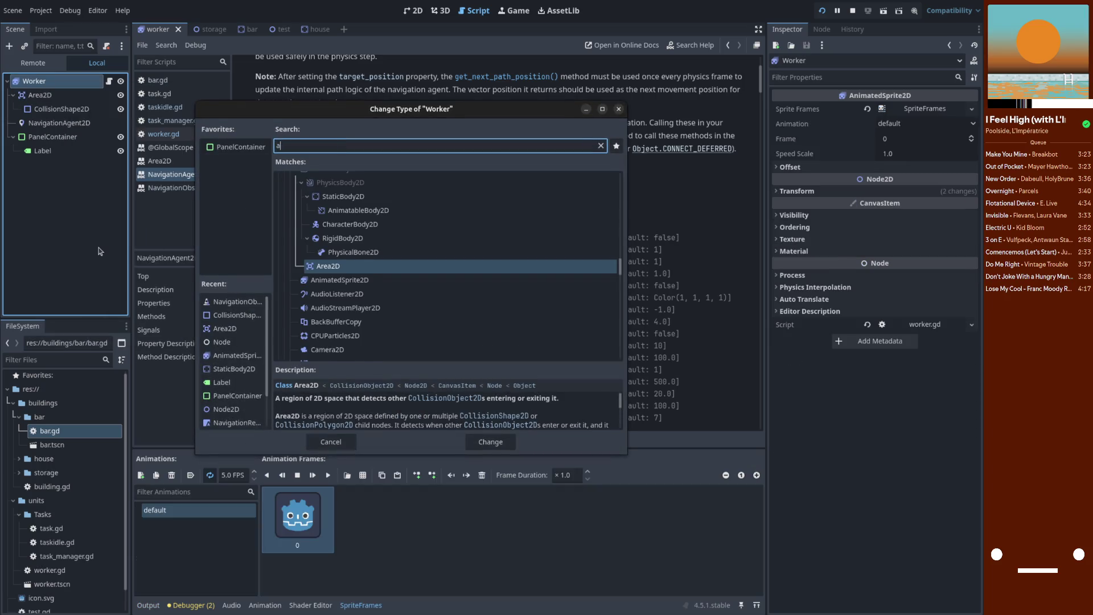
key(Return)
click(64, 95)
mouse_move(69, 114)
mouse_down()
mouse_move(47, 111)
mouse_move(41, 82)
mouse_up()
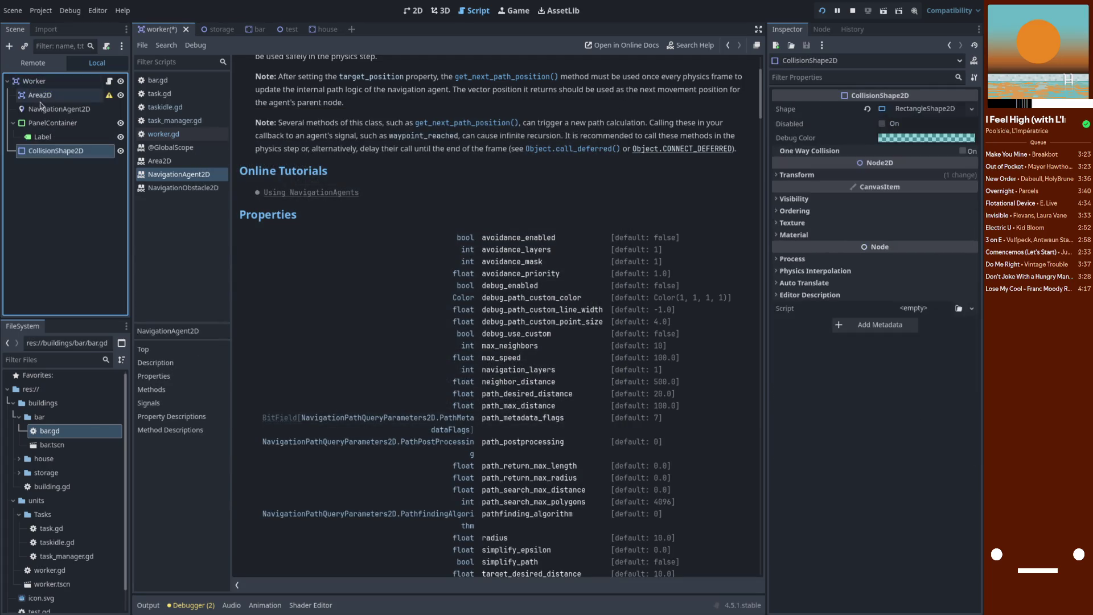
- Change the child Area2D into an AnimatedSprite2D and move CollisionShape2D above it
click(44, 96)
right_click(46, 96)
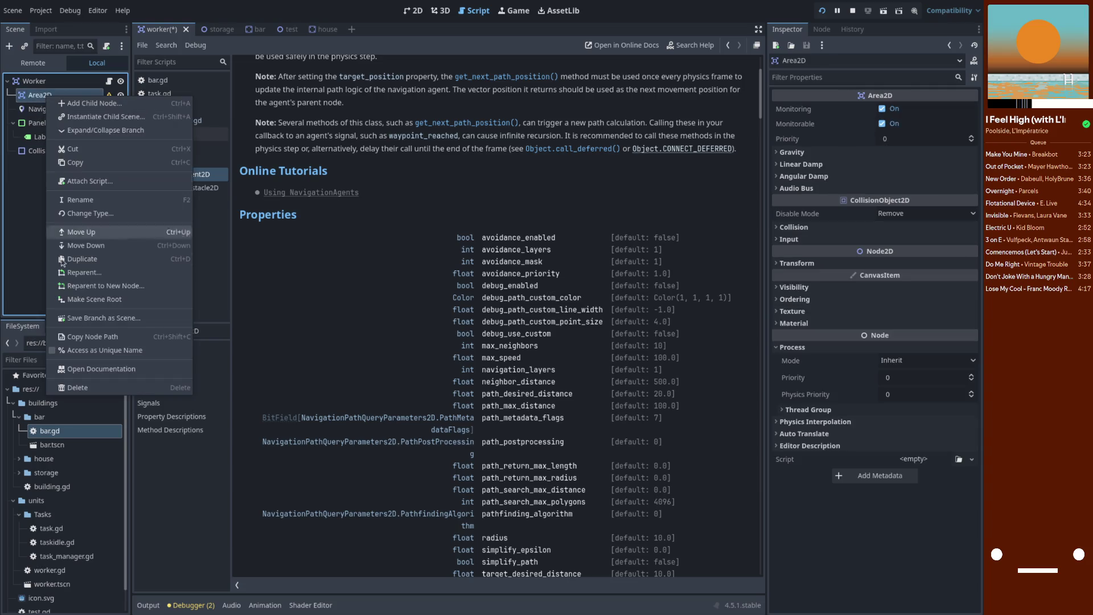
click(84, 214)
text(animated)
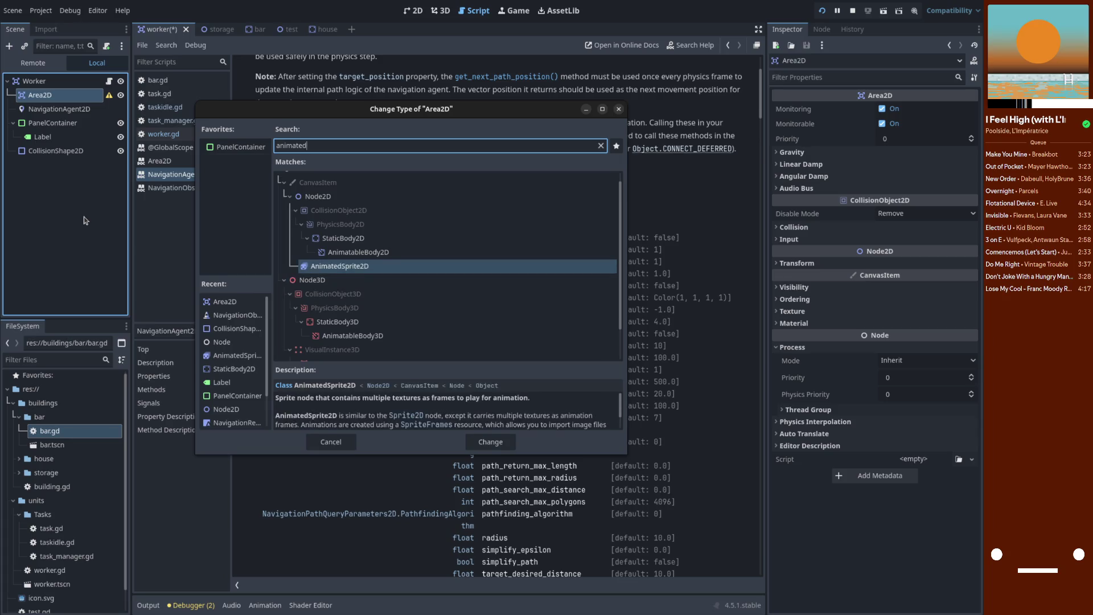
key(Return)
drag(52, 154, 52, 90)
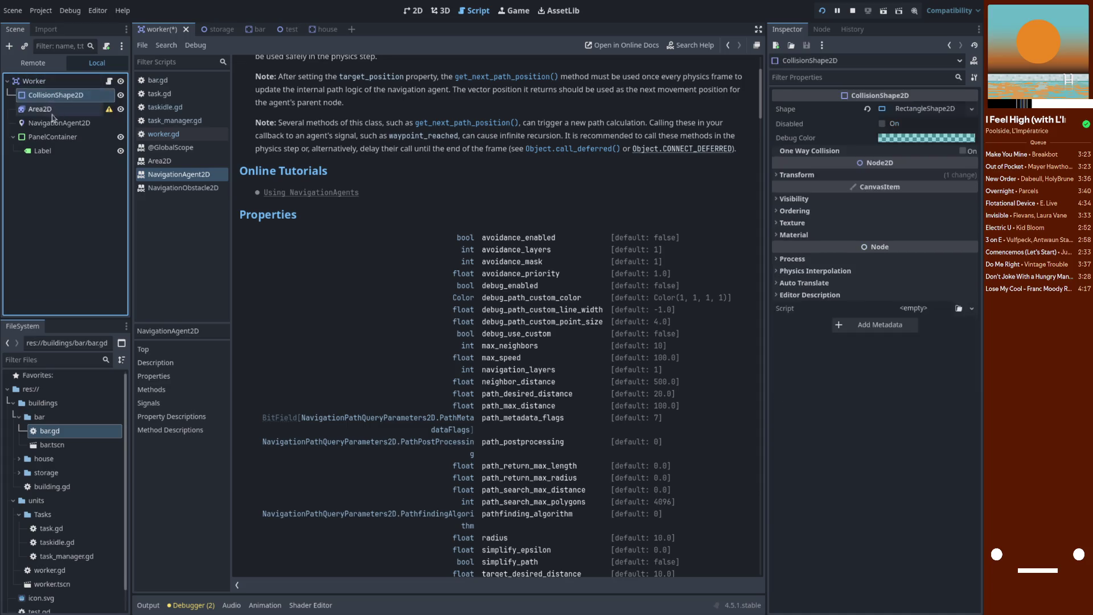
- Give the AnimatedSprite2D new SpriteFrames with icon.svg as its first frame, and save
click(52, 111)
mouse_move(112, 116)
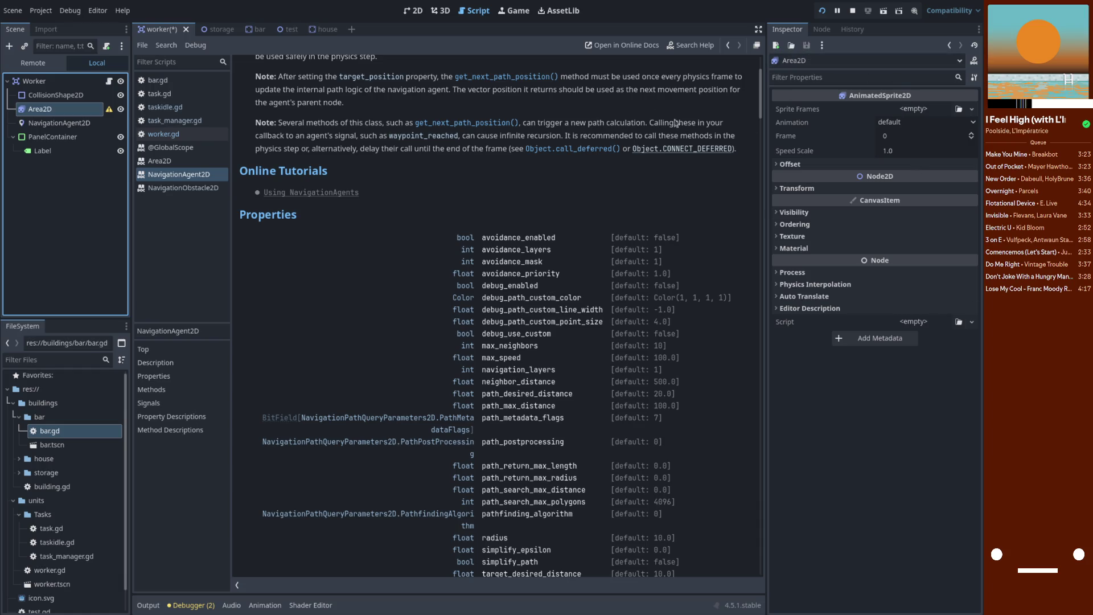
click(927, 110)
click(945, 137)
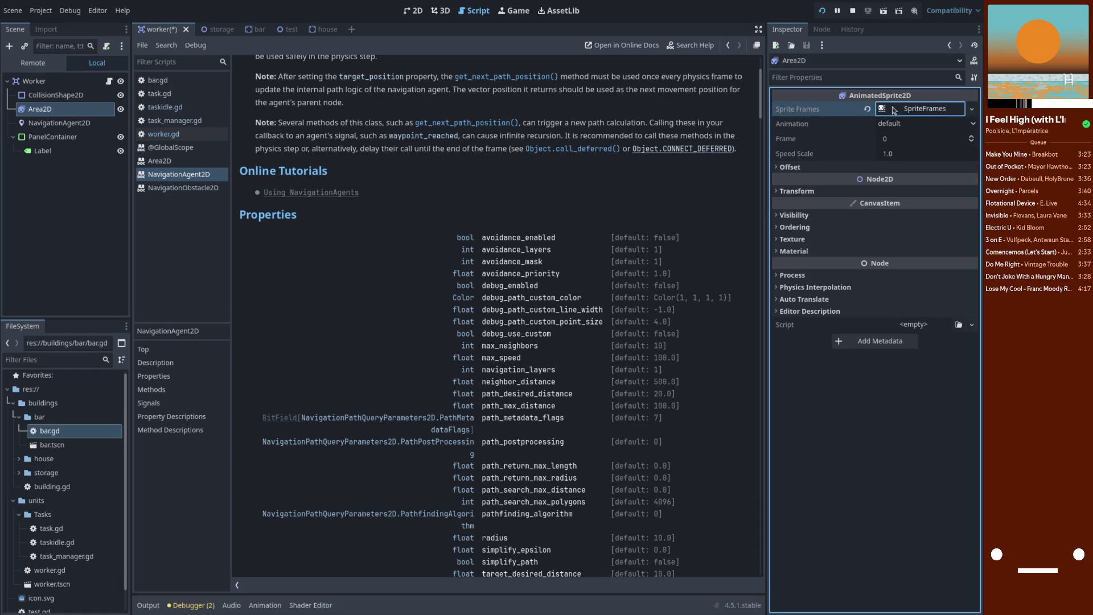
click(923, 108)
scroll(69, 558, down, 1)
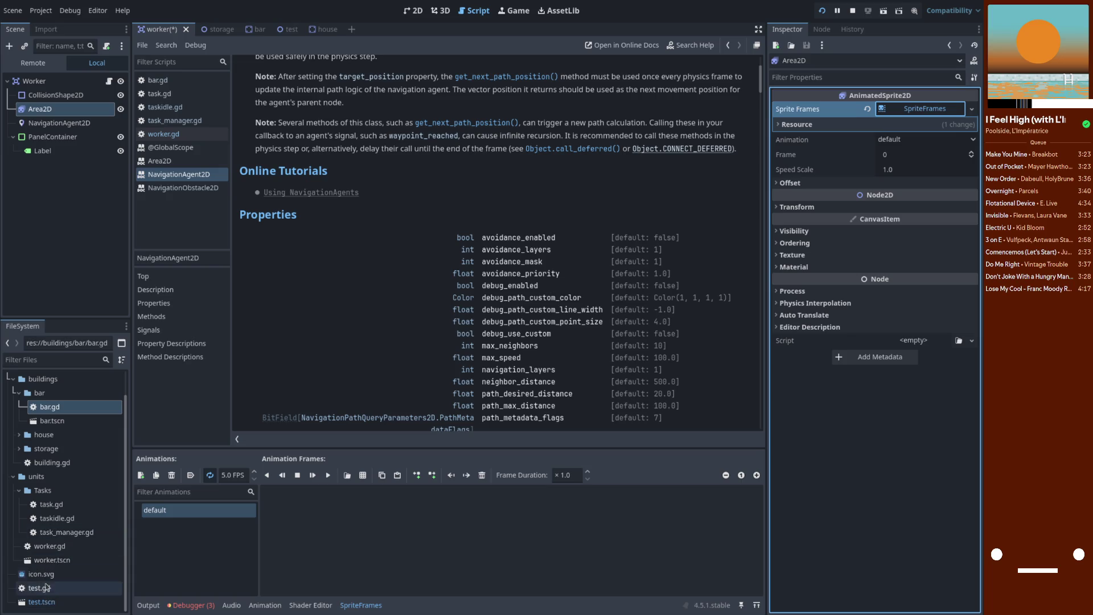
click(70, 575)
drag(70, 577, 298, 515)
key(ctrl+s)
- Place CollisionShape2D between the sprite and NavigationAgent2D, then return to the RVO results
click(412, 11)
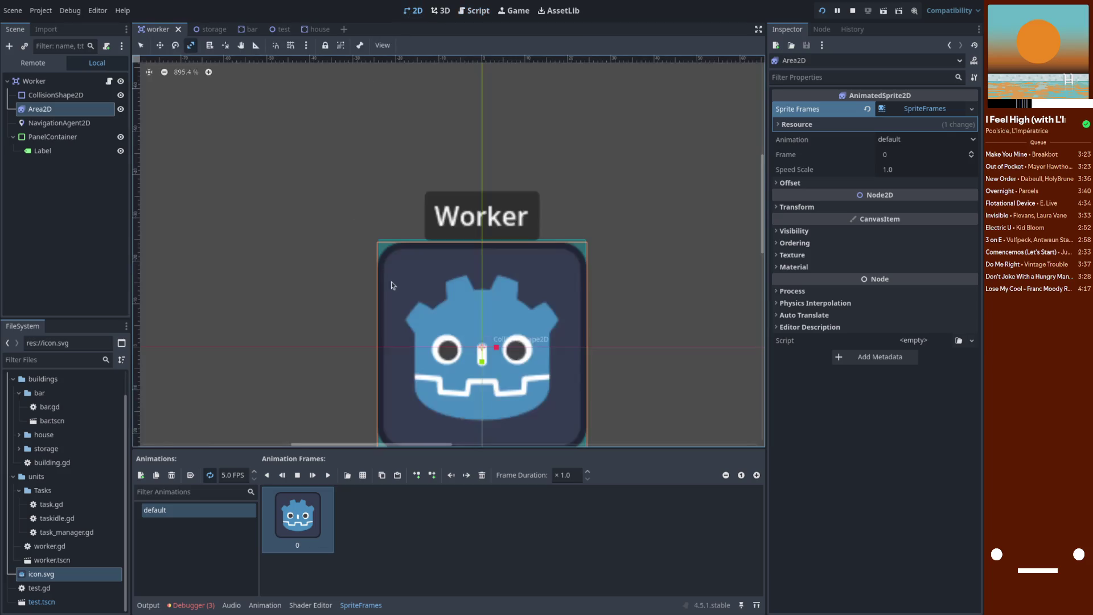
click(57, 123)
click(41, 109)
click(64, 97)
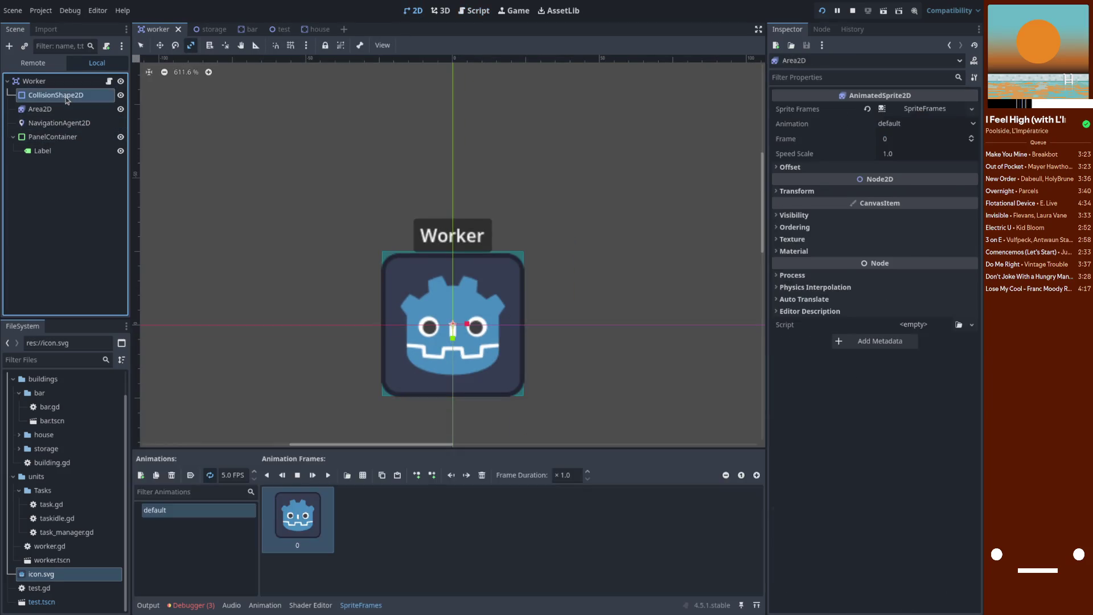
click(56, 108)
mouse_move(52, 98)
mouse_down()
mouse_move(57, 140)
mouse_move(55, 118)
mouse_up()
click(56, 109)
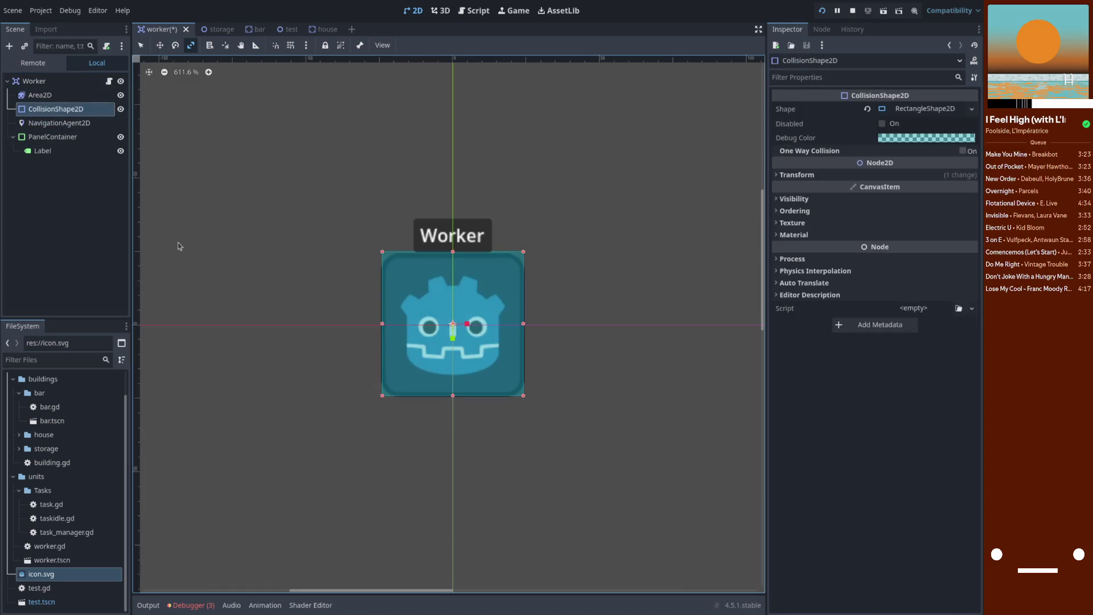
click(68, 124)
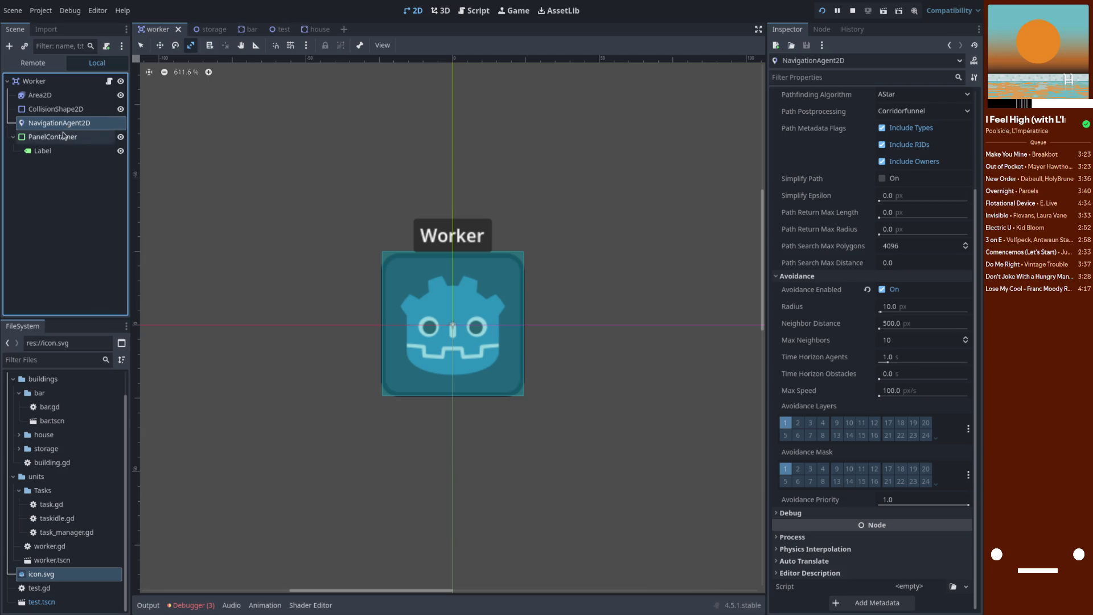
key(super+w)
click(631, 418)
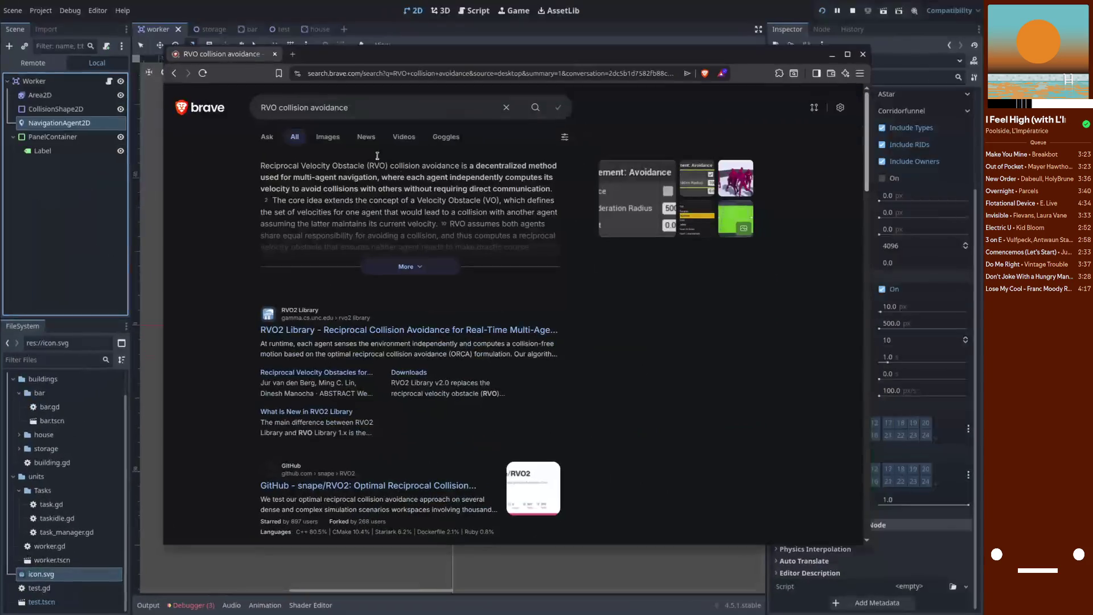
- Search 'godot 4 navigation agent 2d' and filter to video results
click(350, 108)
text(godot 4 navigation agent 2d)
key(Return)
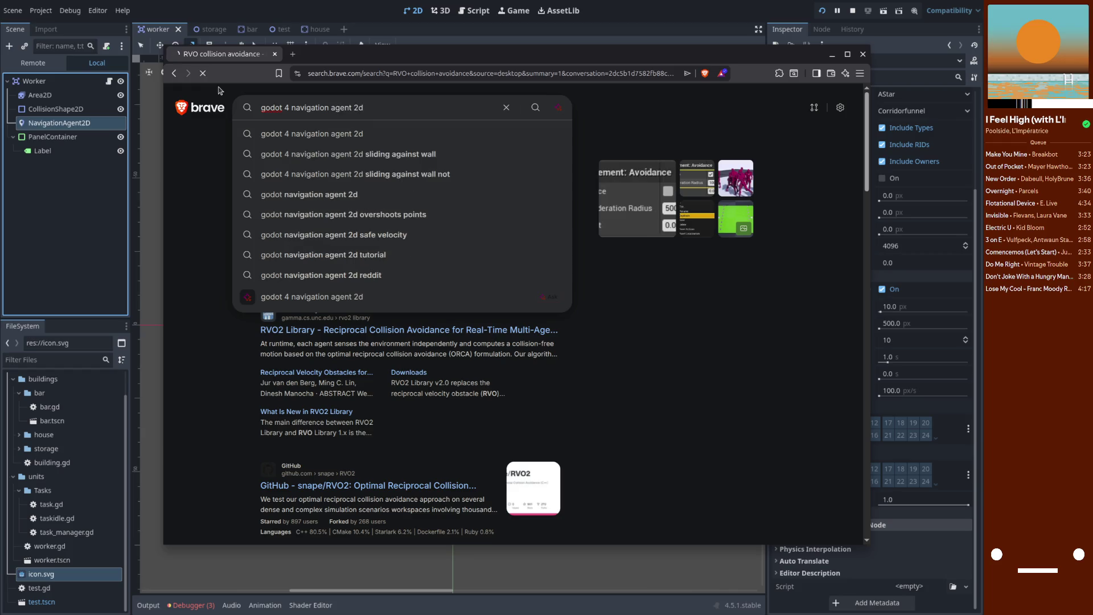
click(404, 137)
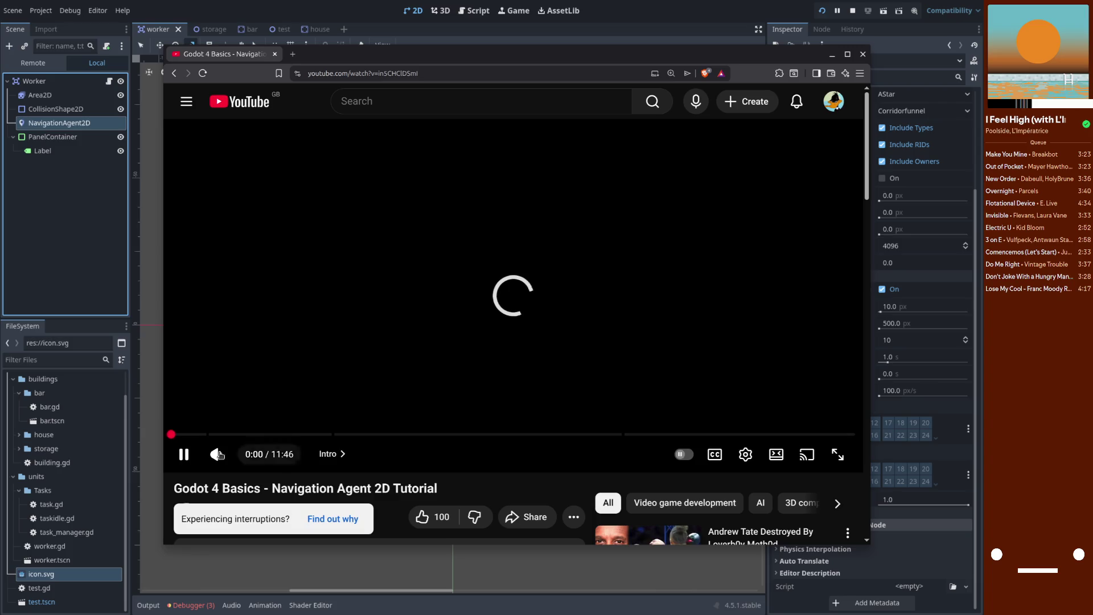
- Play the Navigation Agent 2D tutorial muted at 1.75 speed with subtitles, then go back
click(216, 454)
click(746, 454)
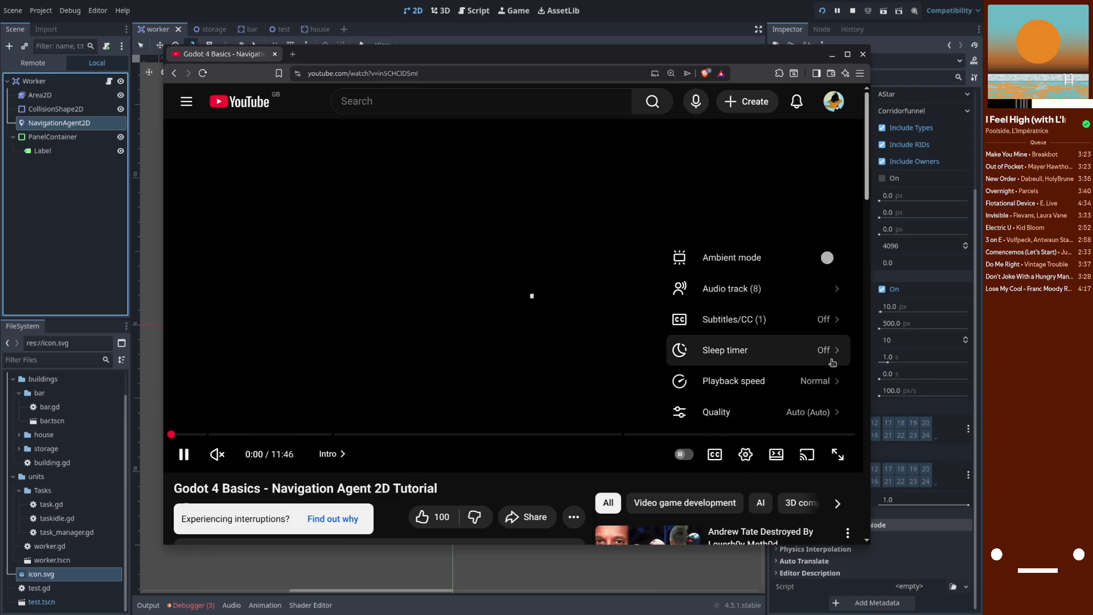
click(757, 381)
scroll(767, 402, down, 3)
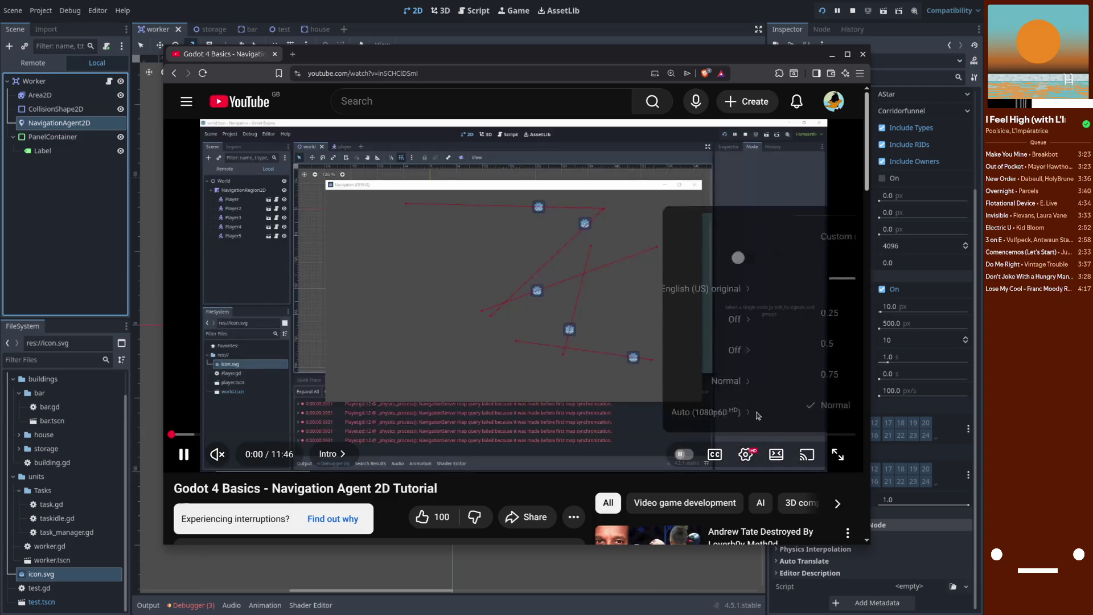
click(763, 404)
click(753, 383)
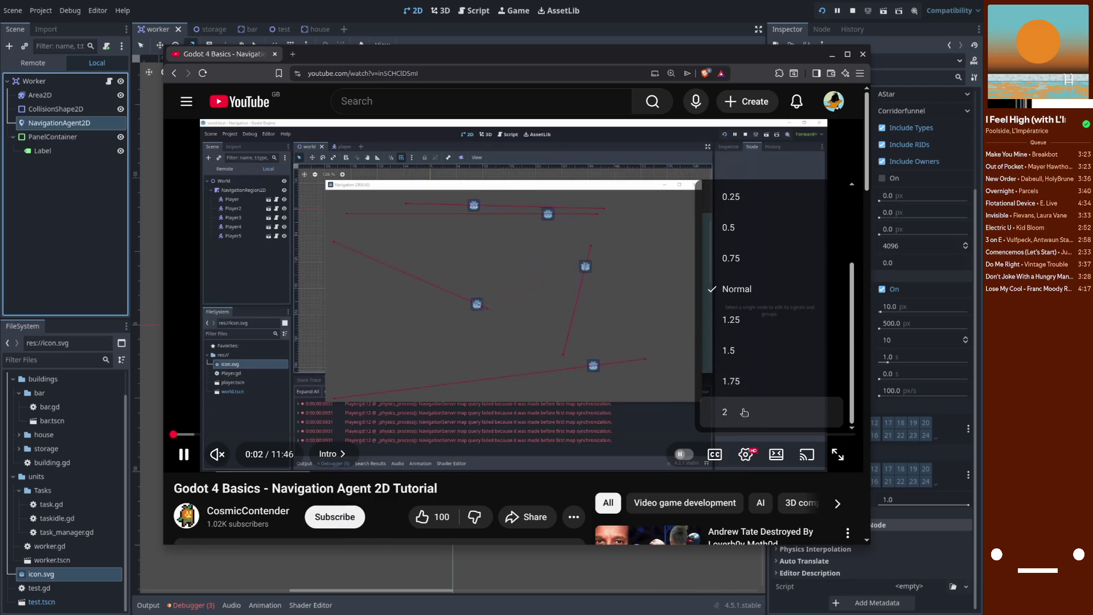
click(753, 384)
click(703, 463)
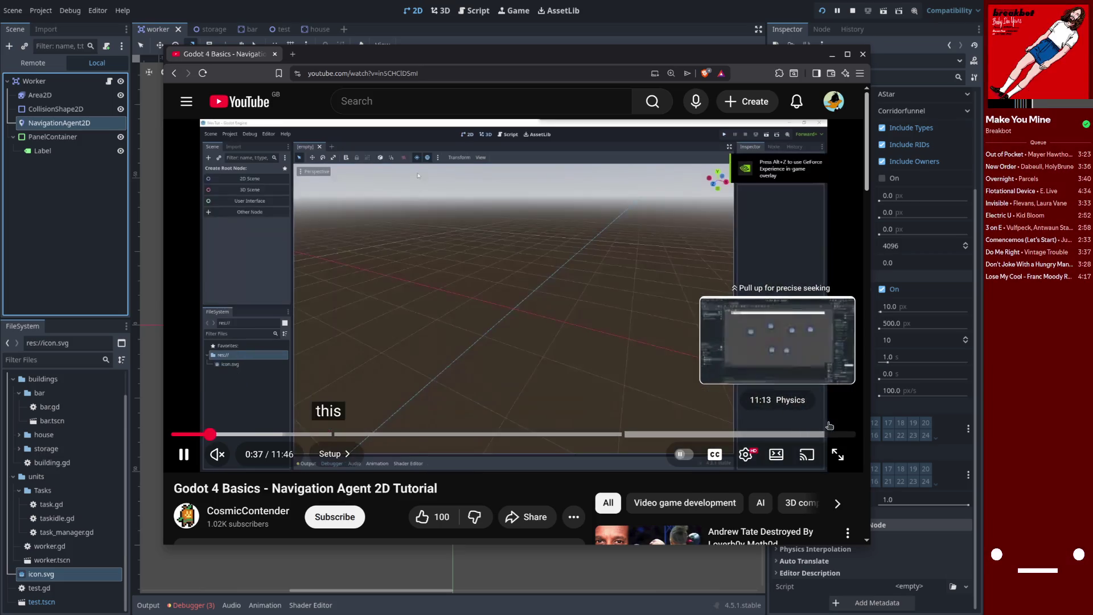
key(alt+Left)
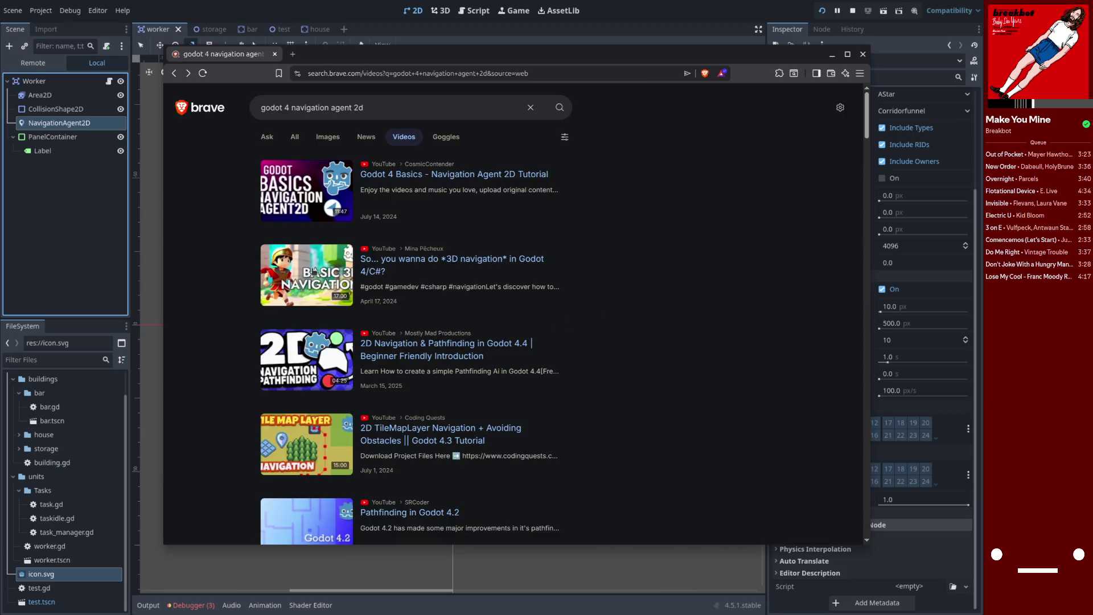
- Scroll down the 'godot 4 navigation agent 2d' video results to find the TileMapLayer tutorial
scroll(321, 273, down, 2)
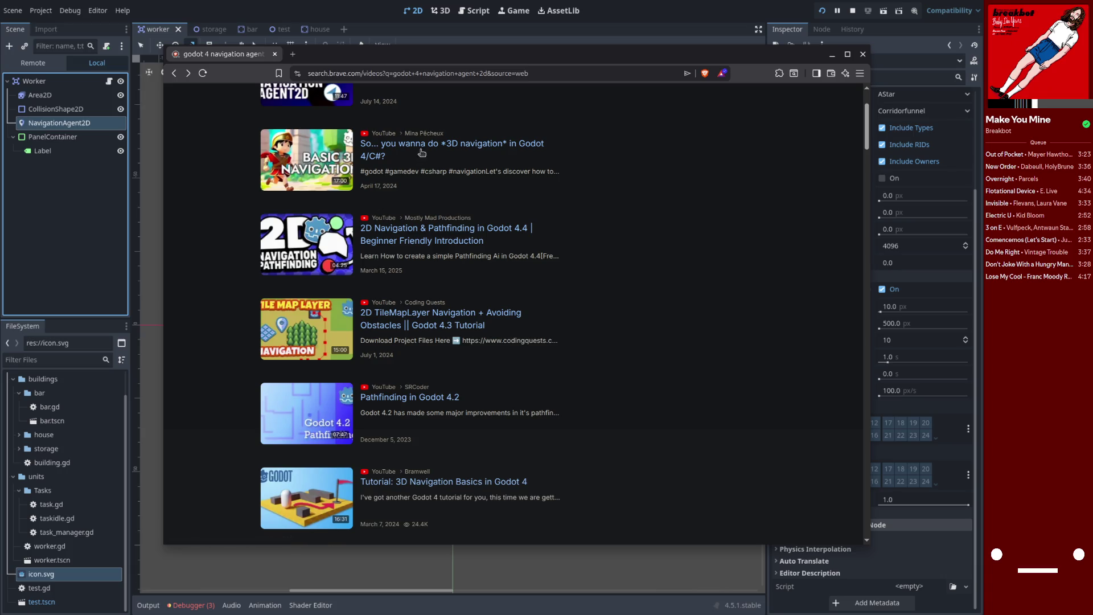
scroll(325, 220, down, 2)
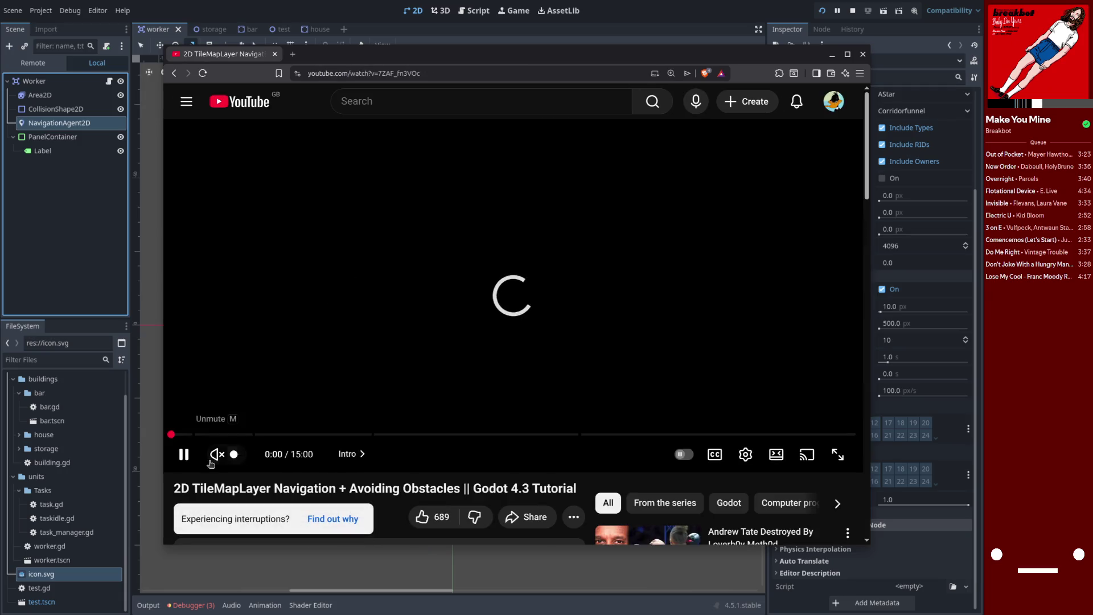
- Play the TileMapLayer tutorial, jump to the Avoiding Collisions chapter, and pause at 14:29
click(745, 454)
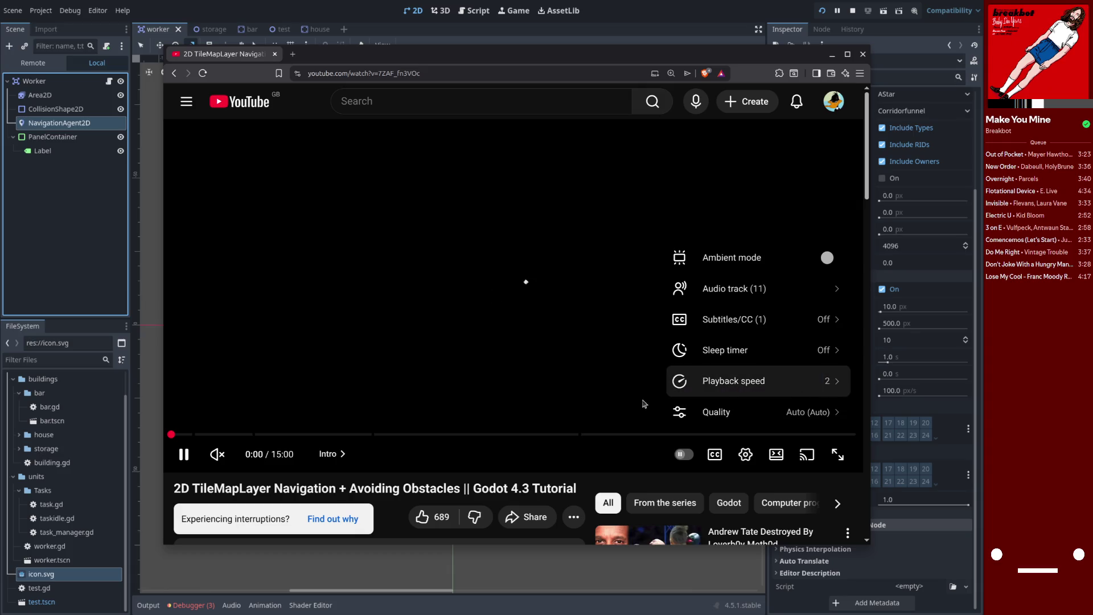
click(614, 466)
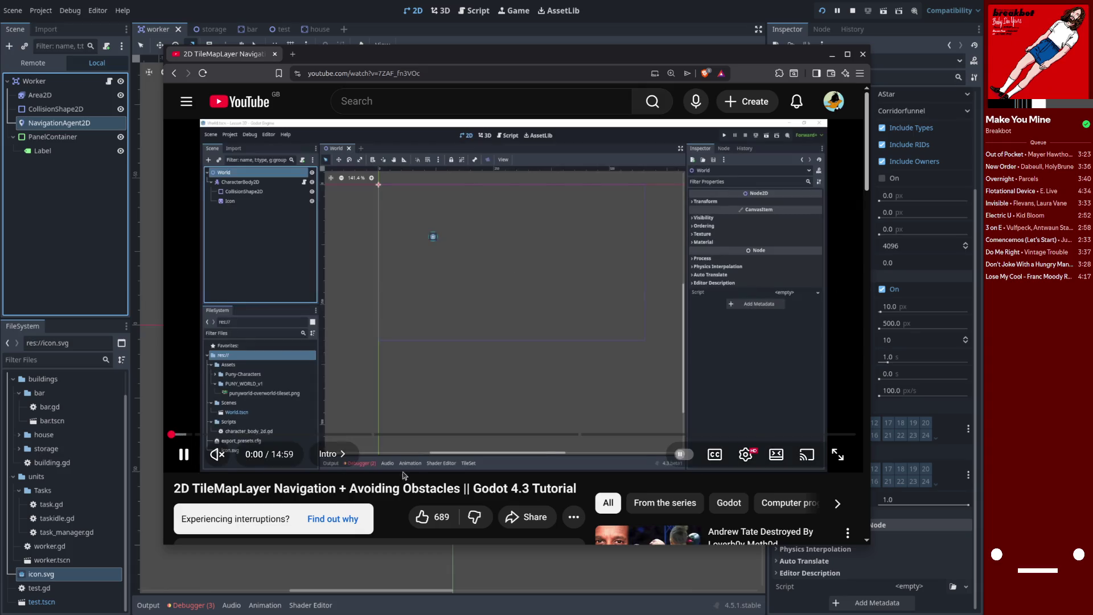
click(714, 454)
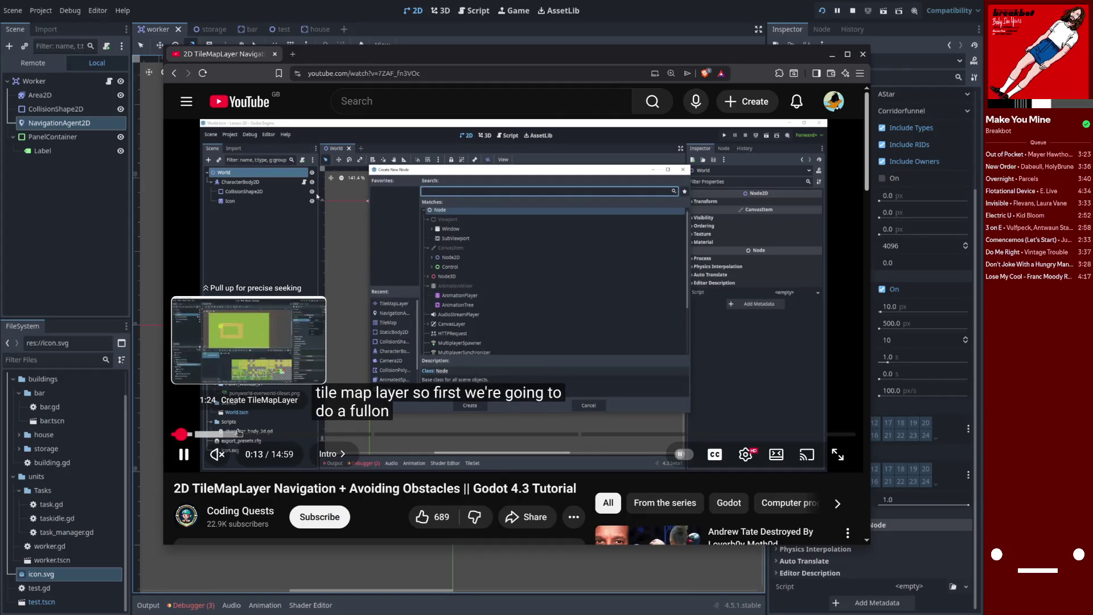
click(240, 434)
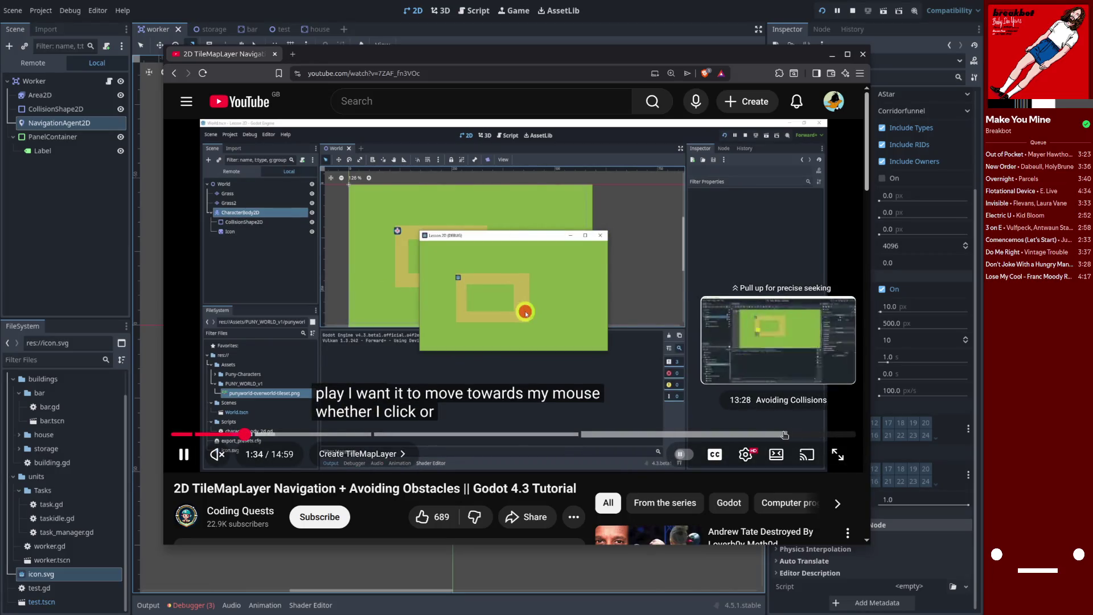
click(827, 434)
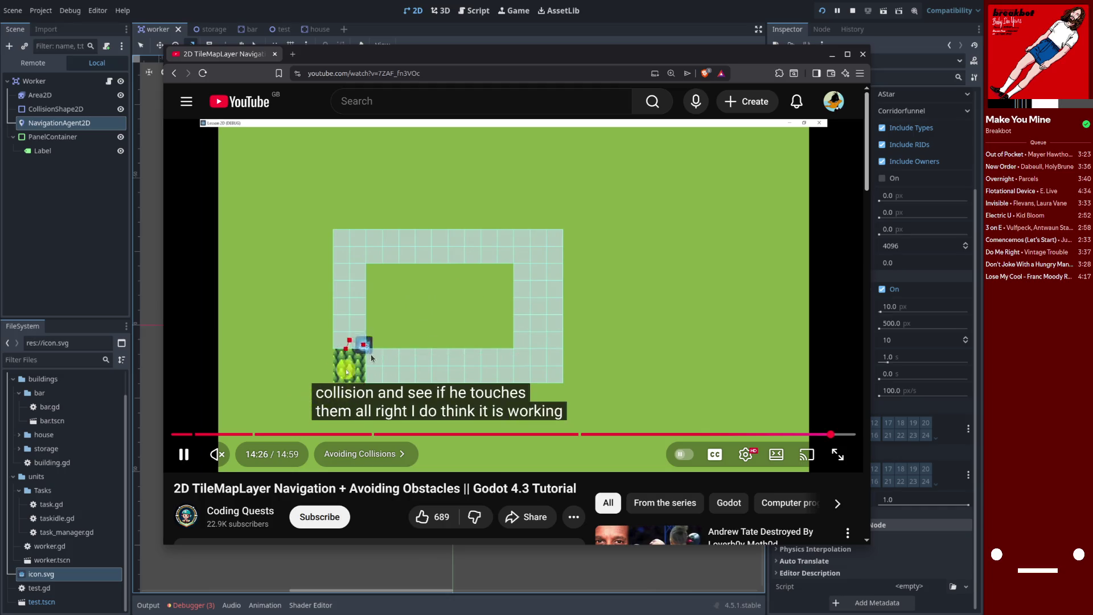
key(space)
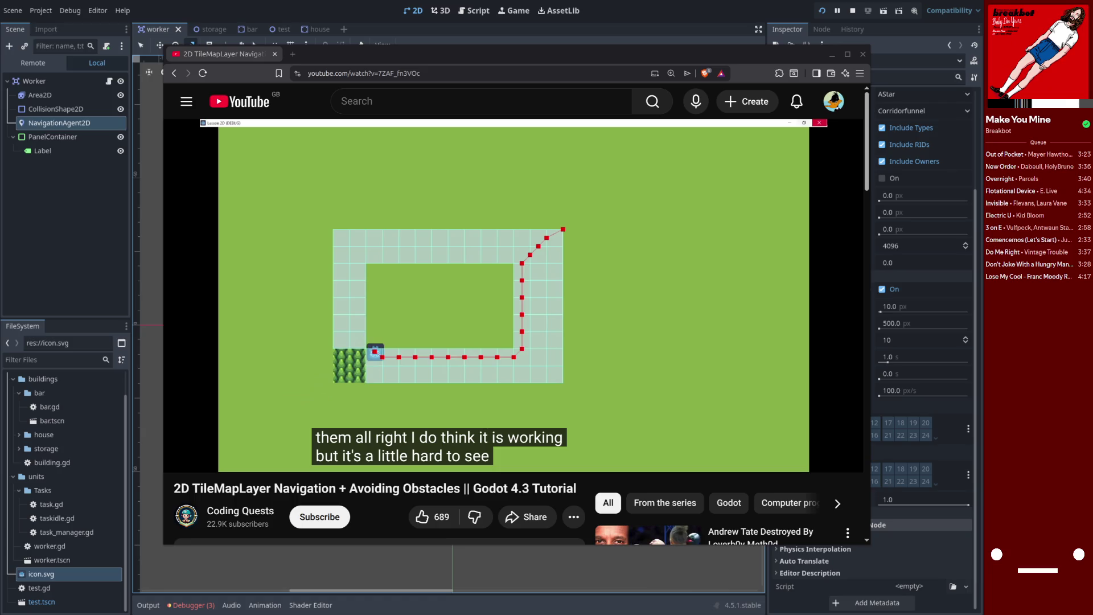
mouse_move(811, 440)
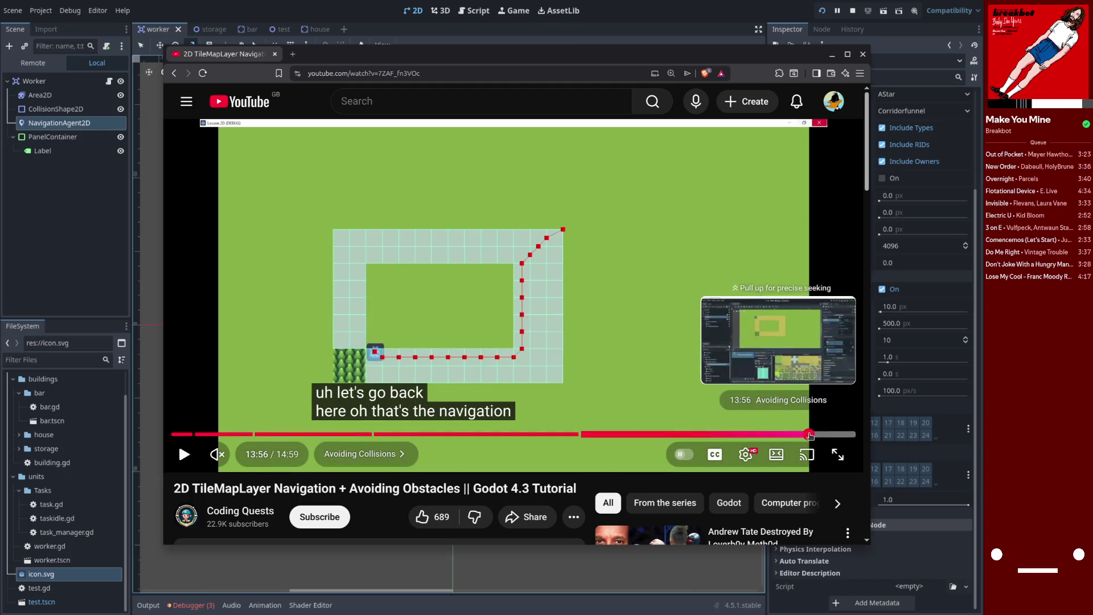
- Rewind the tutorial to 13:56 at Normal speed, watch the avoidance part, then close Brave
click(809, 436)
key(space)
click(745, 455)
click(806, 386)
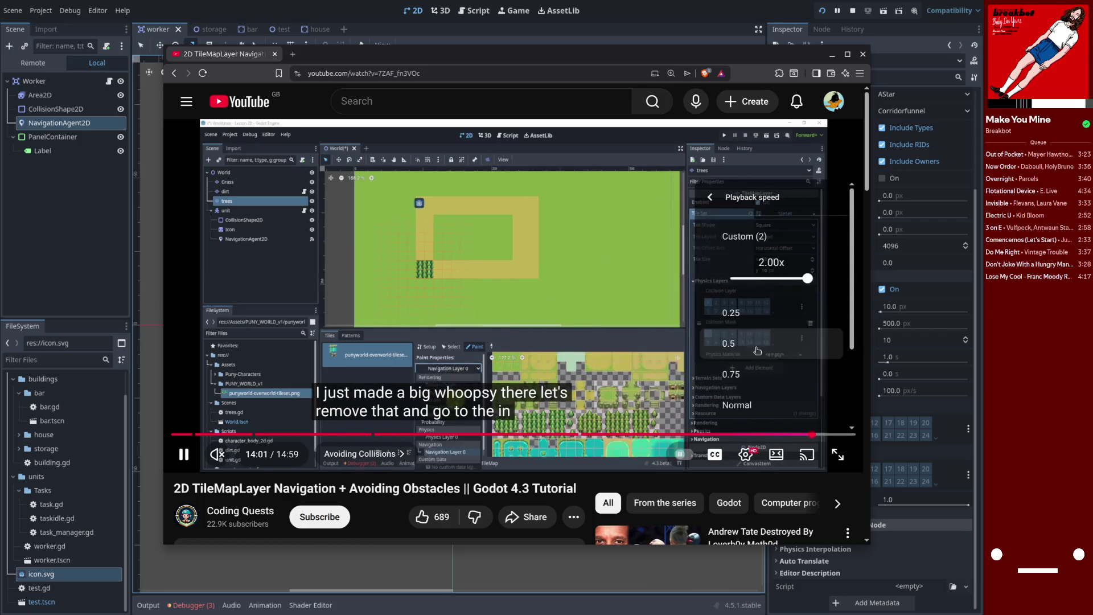
click(739, 415)
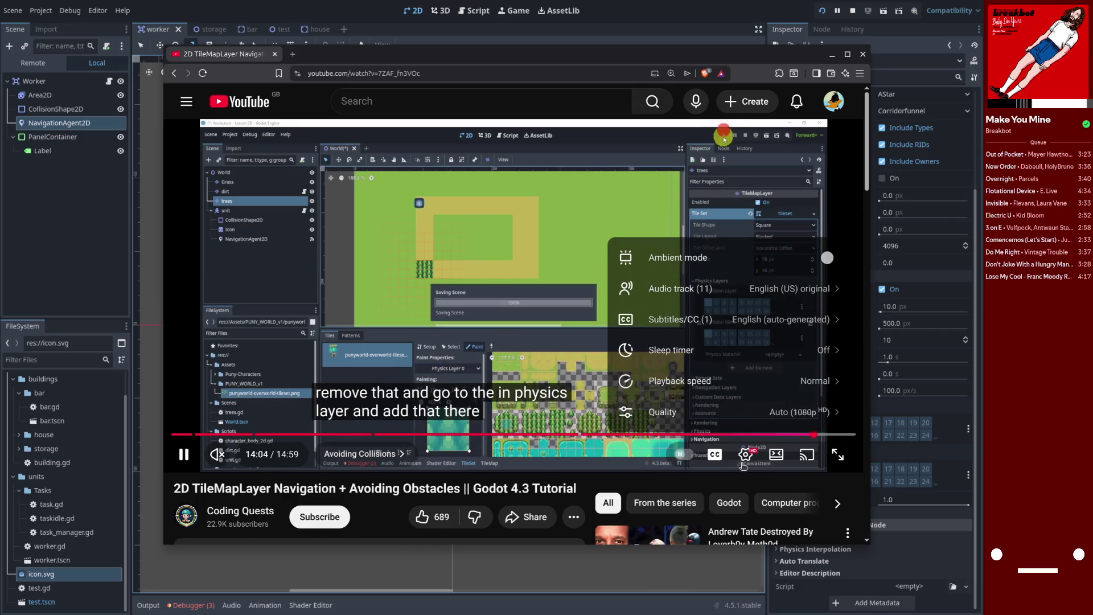
click(819, 435)
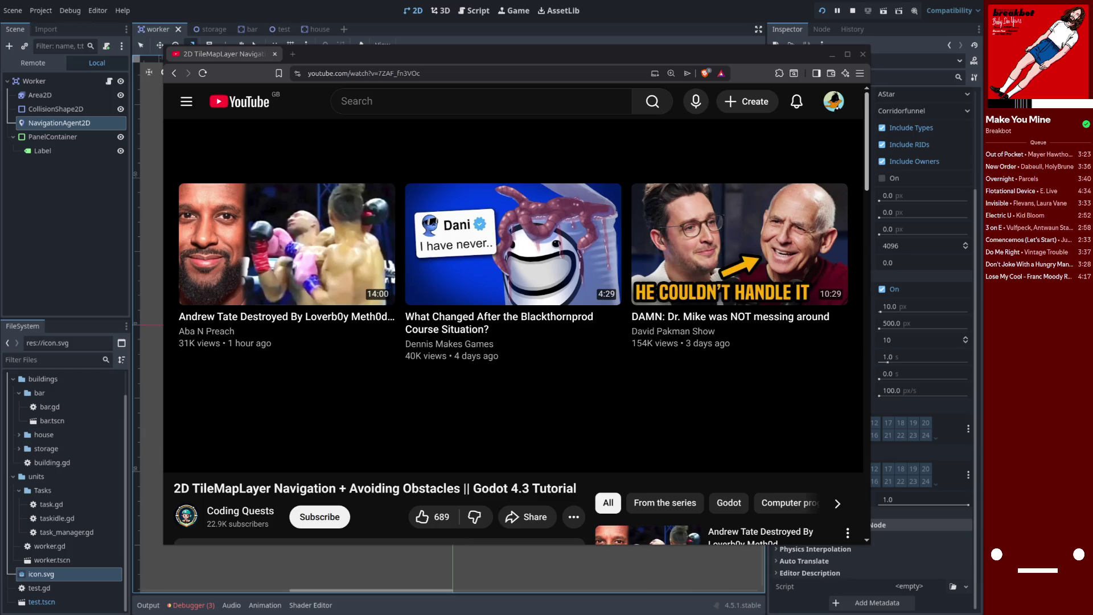
click(863, 55)
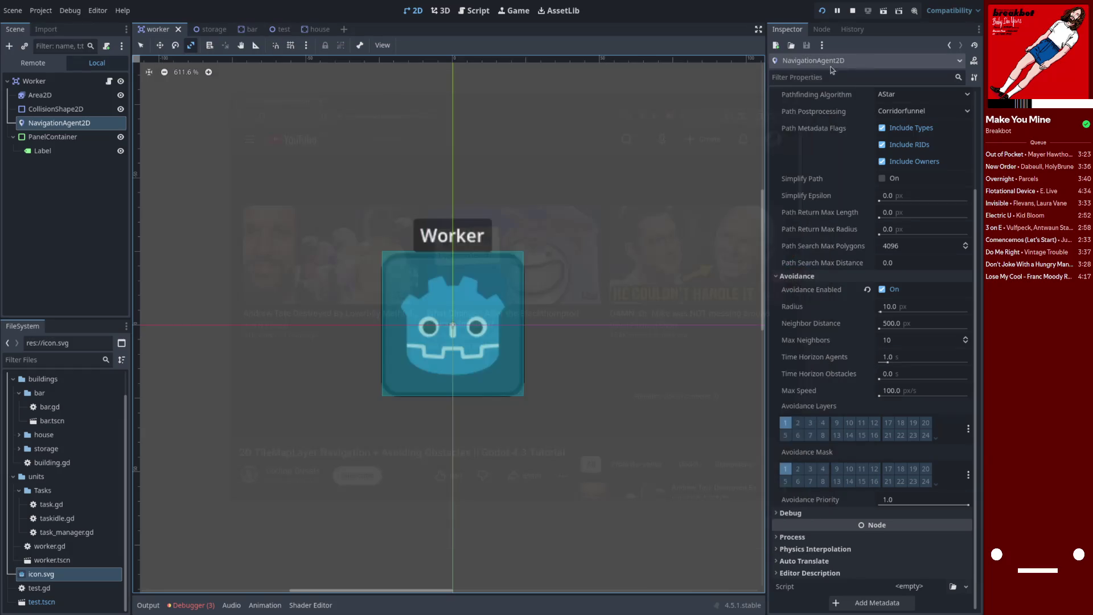
- In the Script editor, look through worker.gd and task_manager.gd
click(475, 13)
click(175, 136)
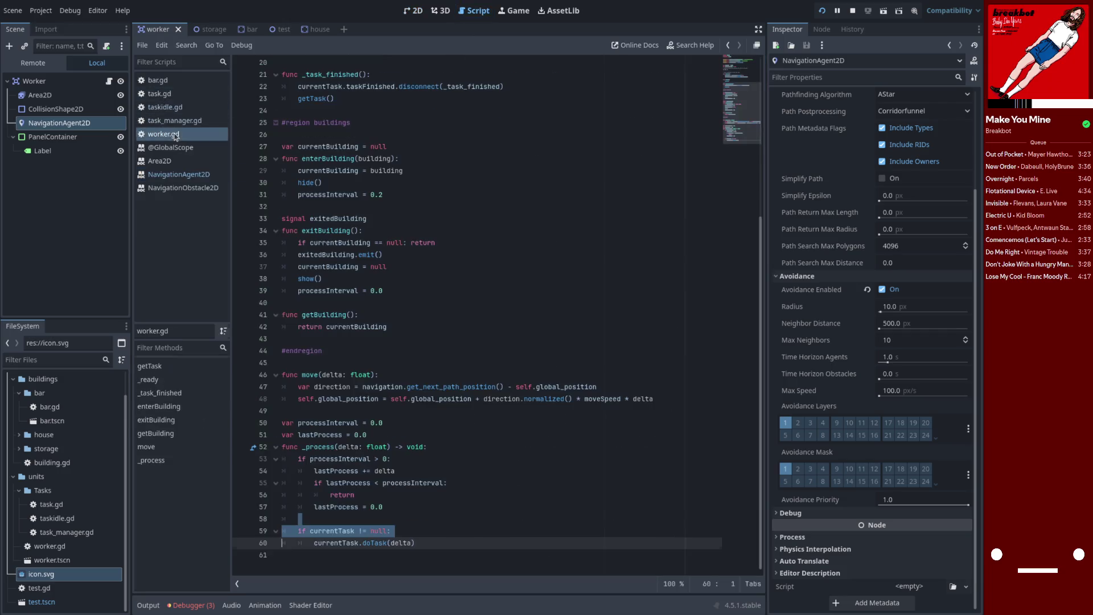
click(409, 521)
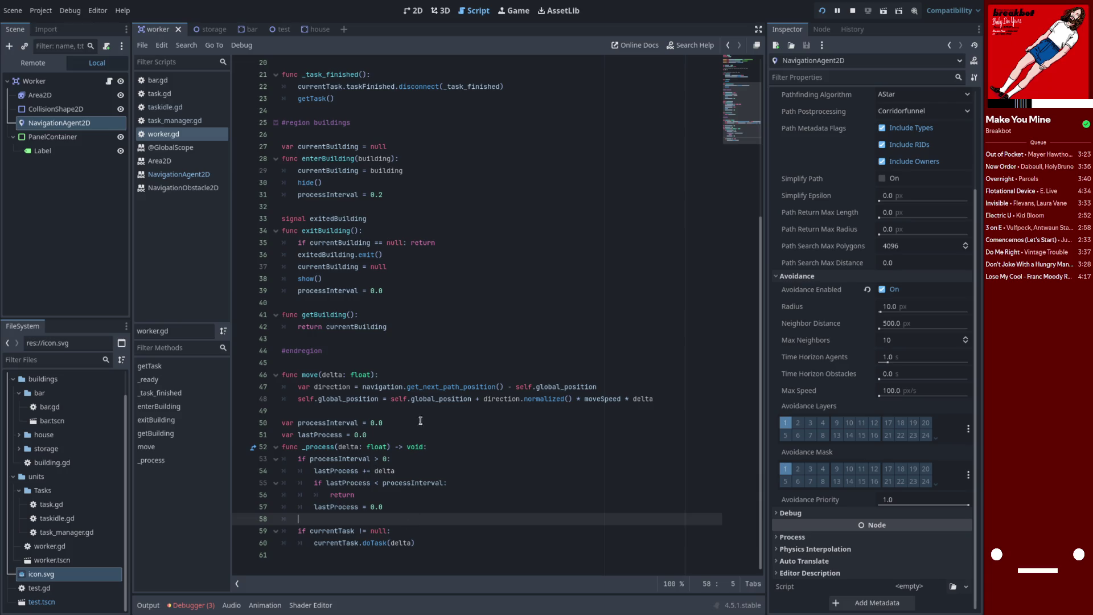
click(200, 121)
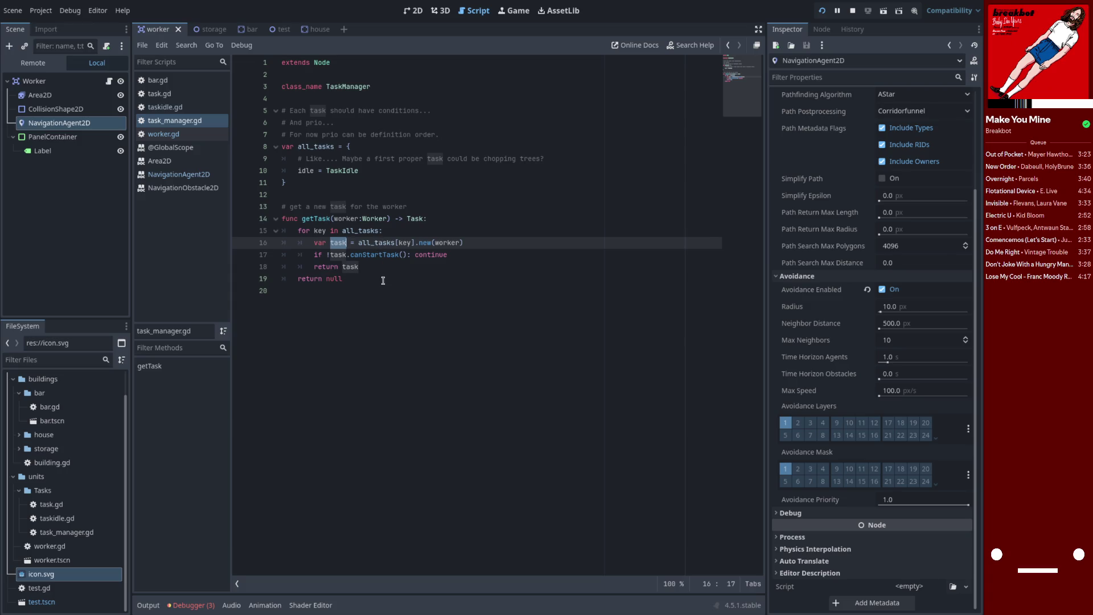
- Open taskidle.gd, delete and restore the print(activityID) line, and scroll down
click(210, 114)
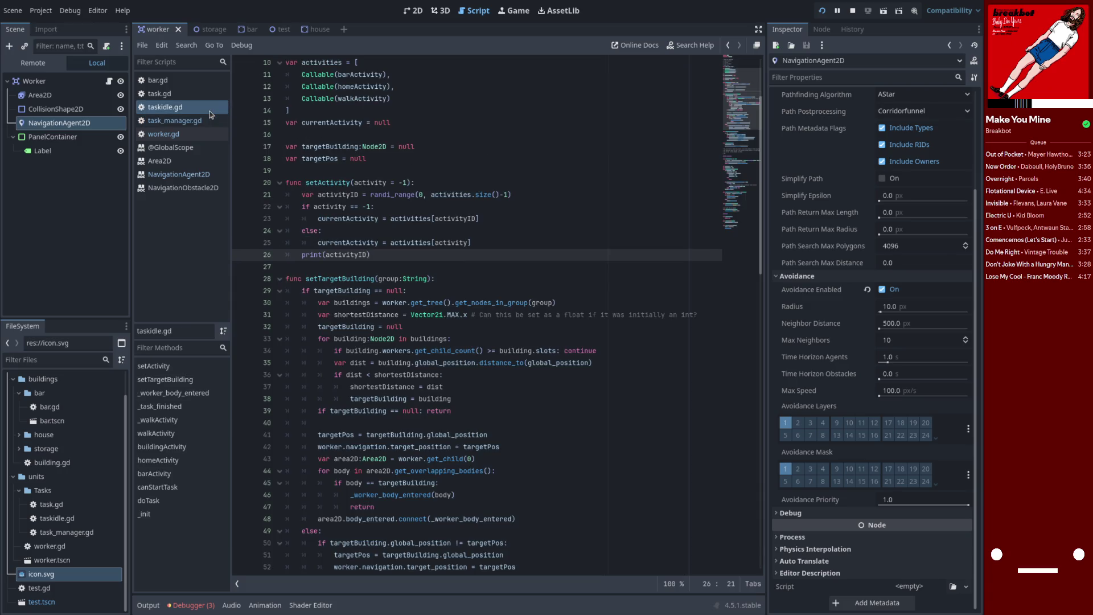
key(ctrl+shift+k)
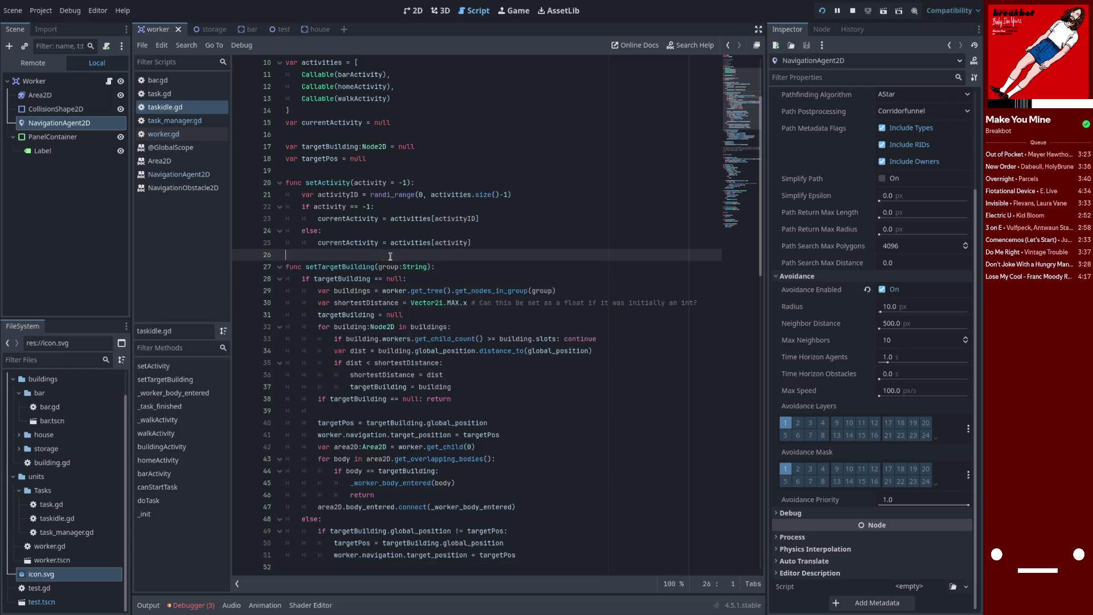
key(ctrl+z)
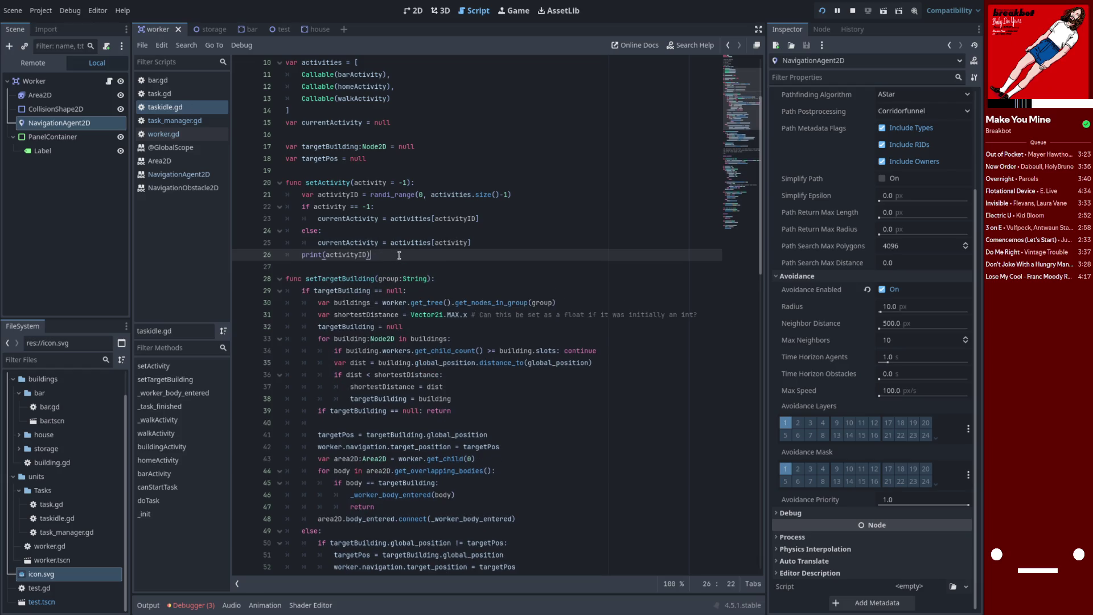
scroll(430, 275, down, 1)
scroll(430, 274, down, 4)
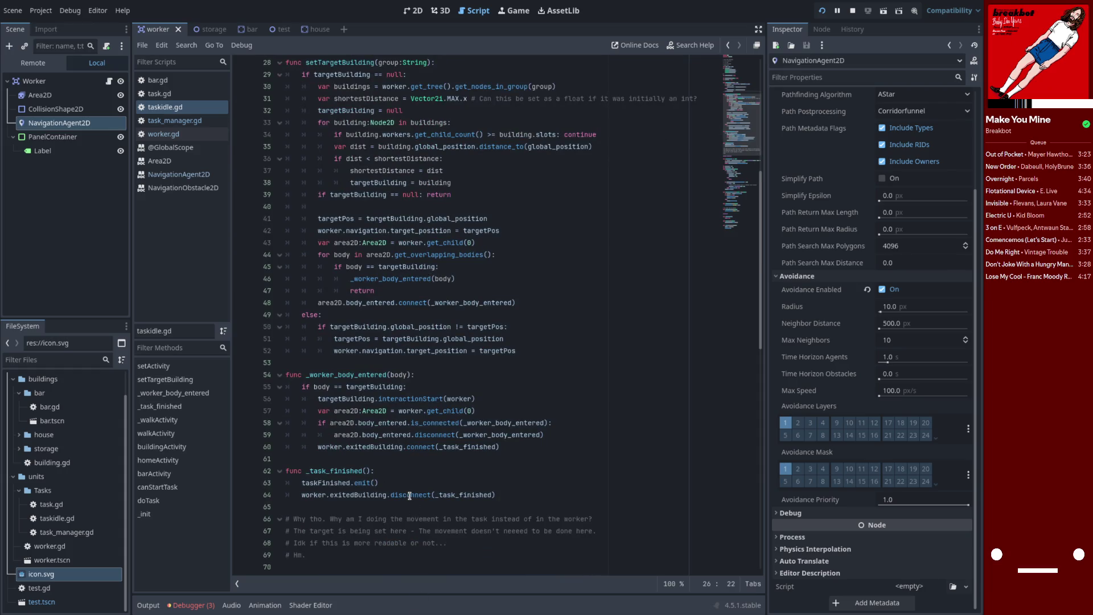
- Dismiss the doc tooltip and start a '# Could chang' comment after line 40
mouse_move(409, 494)
click(338, 220)
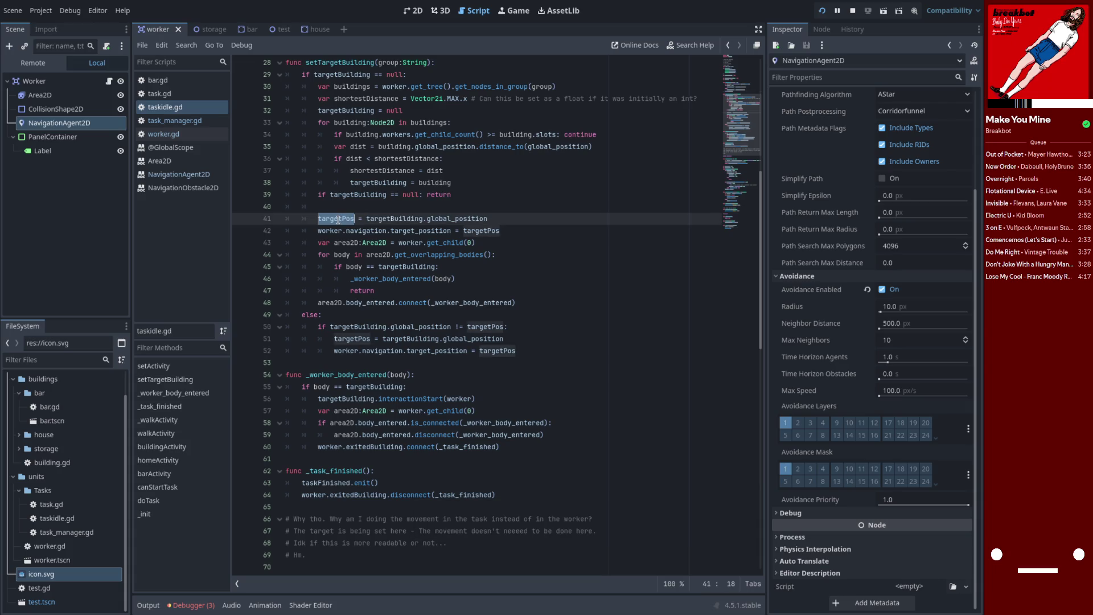
click(464, 206)
key(Return)
text(# )
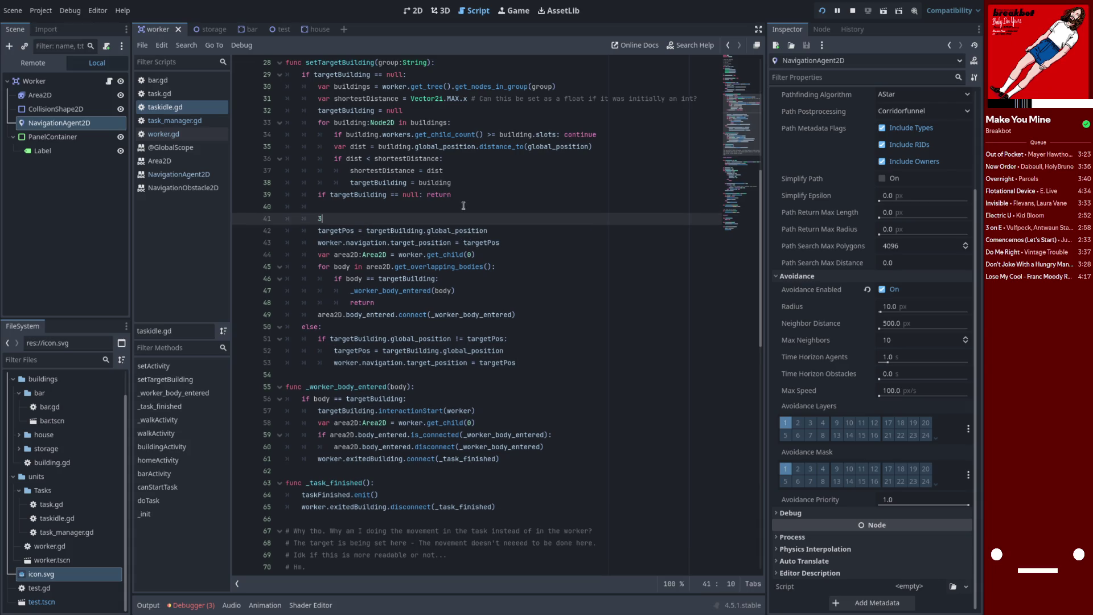
text(Count)
key(BackSpace)
text(ld chang)
scroll(463, 204, down, 10)
- Above _walkActivity, comment that walks should check the spot won't overlap; likely expensive
click(414, 196)
key(Return)
text(# Could )
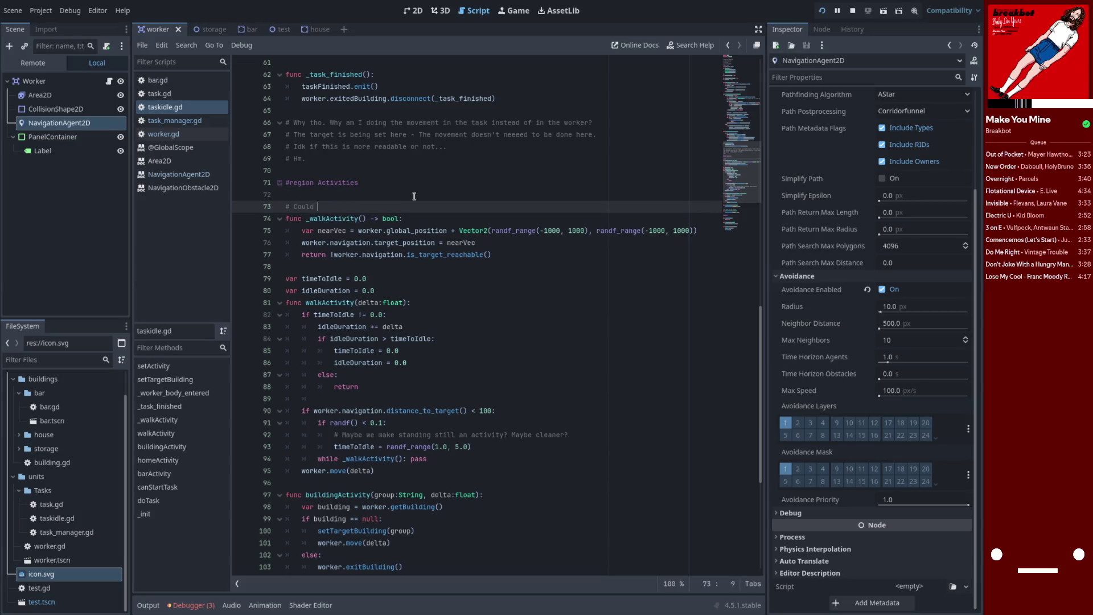
text(change the walk t)
text(o use more that just )
text(is_target_reachable --- Do a)
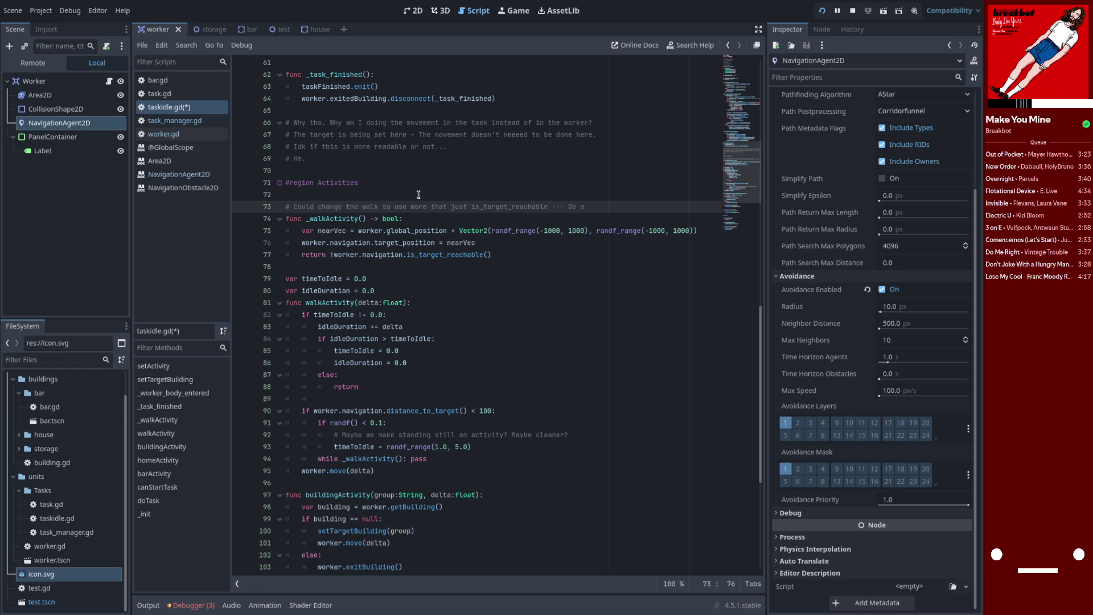
text(check to make sure in that location we)
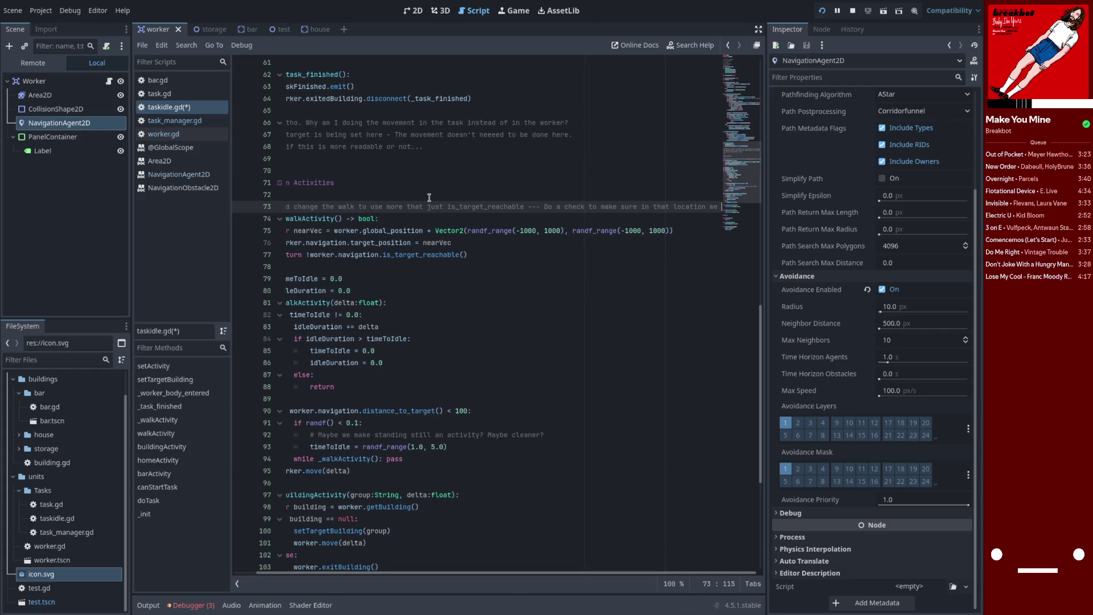
key(BackSpace)
key(BackSpace)
text(e won't overlap ---)
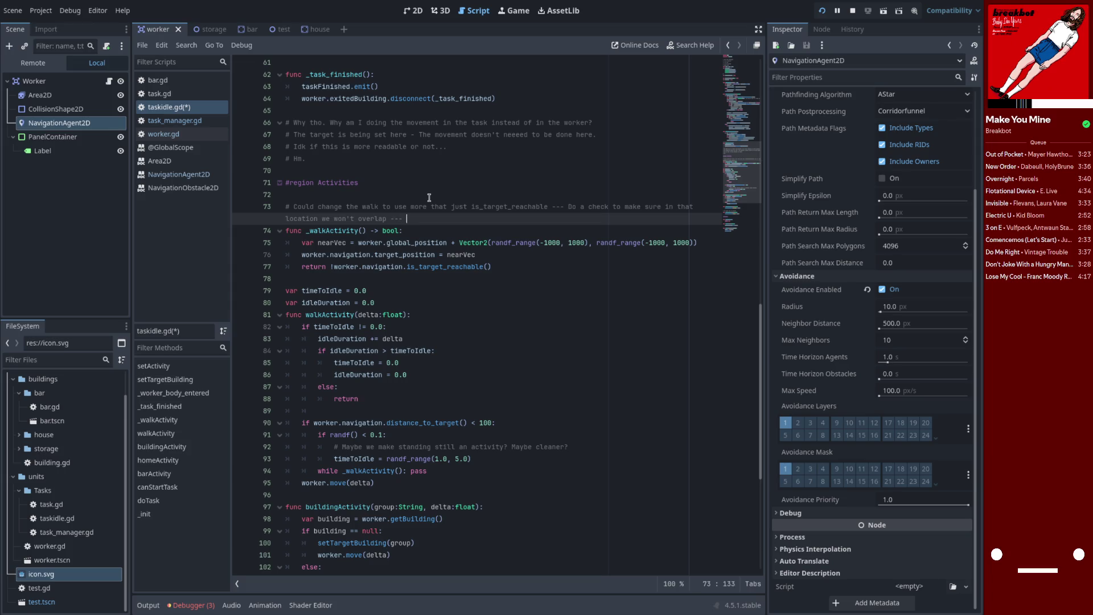
text(Likely expensiv)
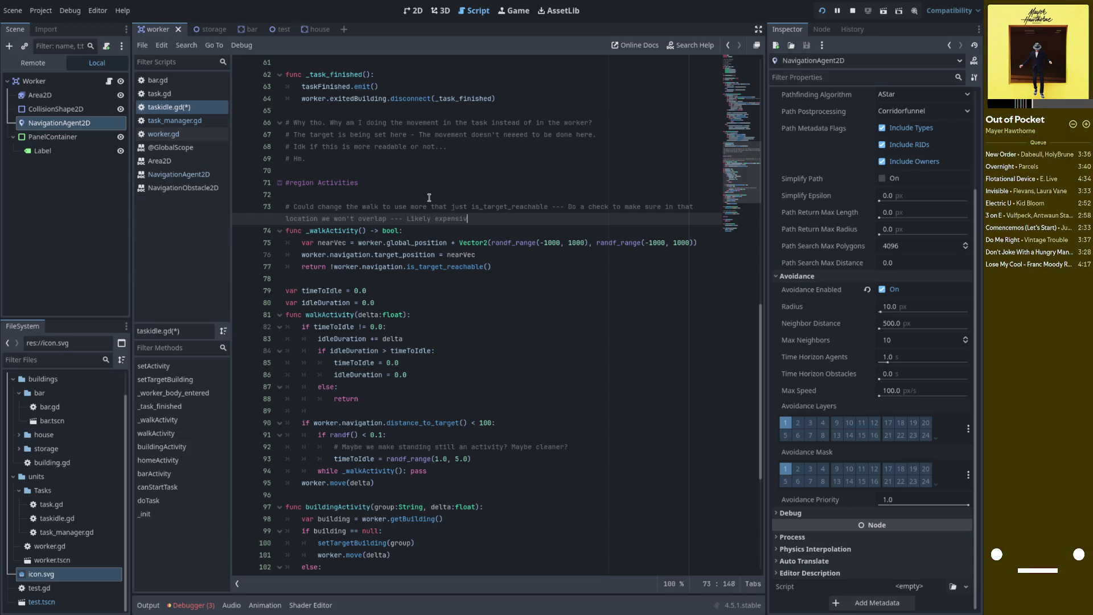
text(e. Hm.)
- Read the is_target_reachable docs and open the NavigationAgent2D class reference
click(439, 230)
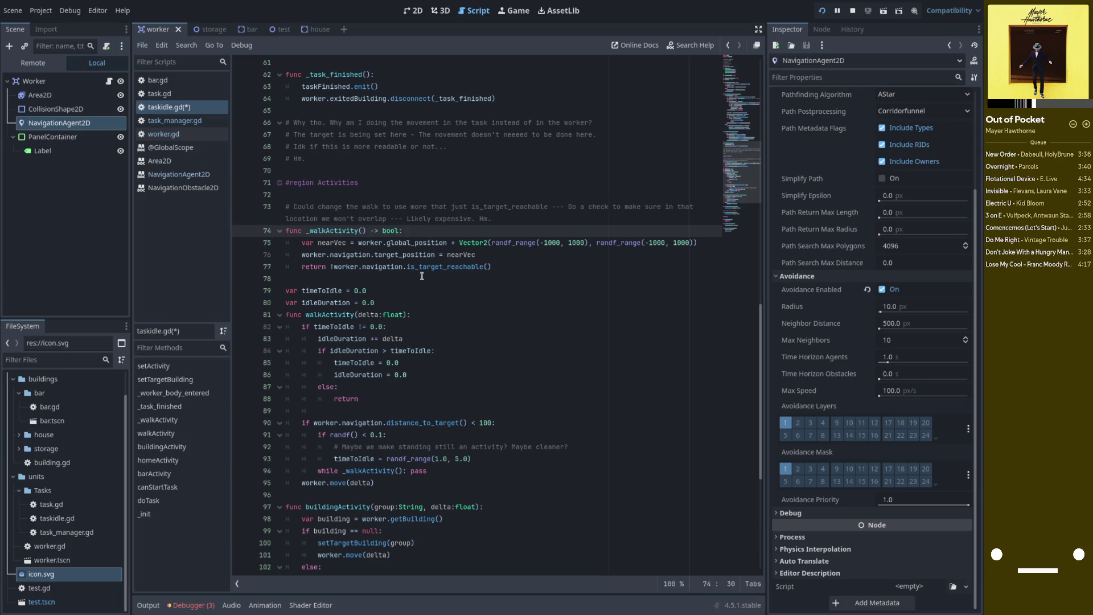
mouse_move(420, 270)
mouse_move(388, 267)
click(193, 176)
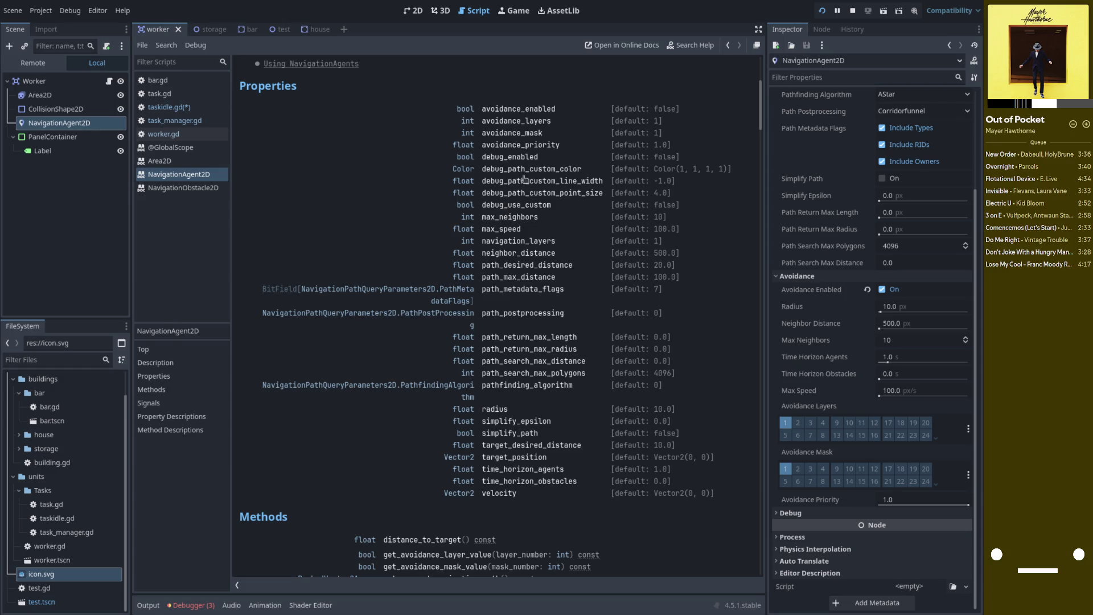
- Read the NavigationAgent2D reference from avoidance_priority through neighbor_distance, then return to the 2D view
click(531, 146)
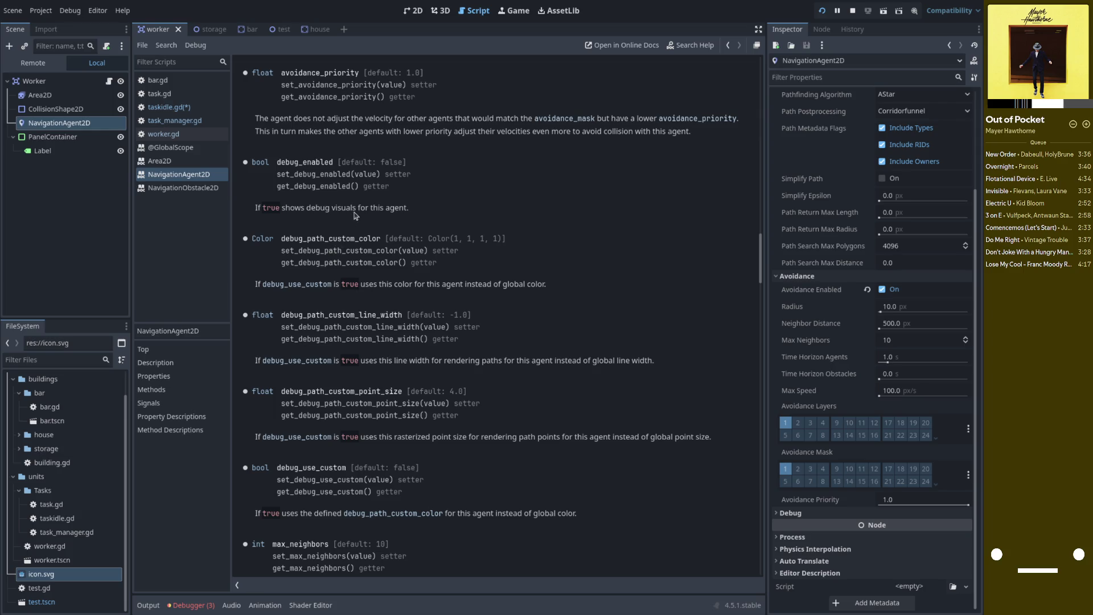
scroll(342, 222, down, 3)
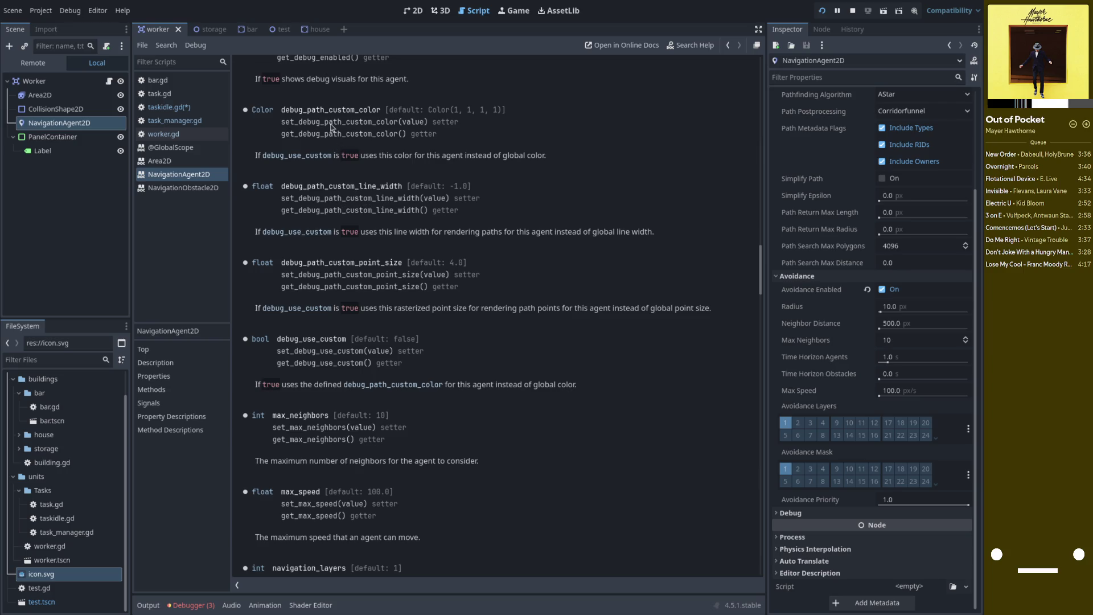
scroll(352, 178, down, 5)
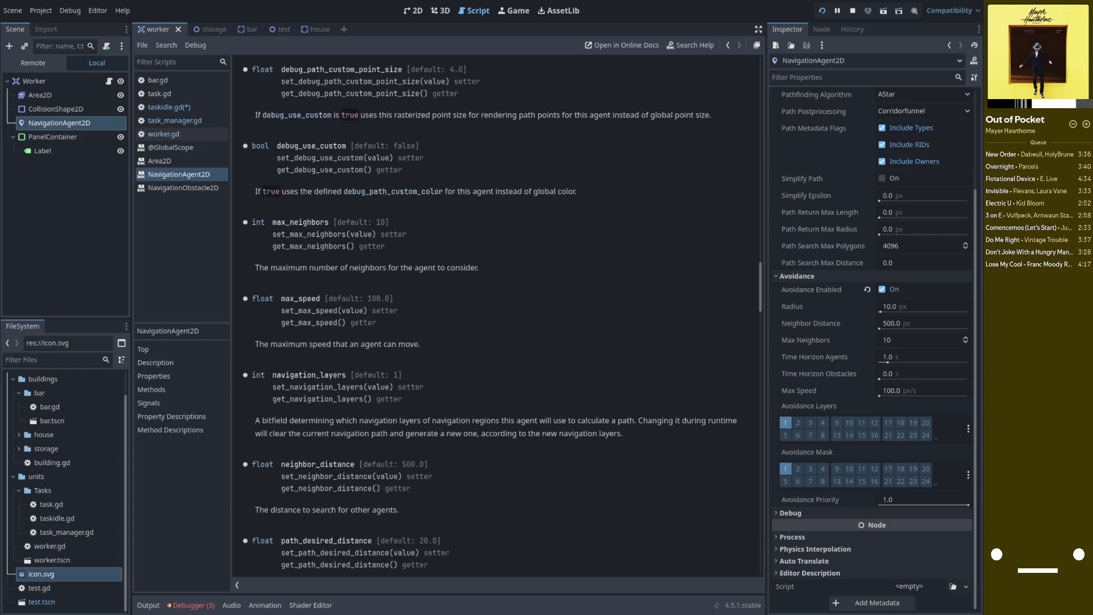
click(1086, 124)
scroll(364, 324, down, 4)
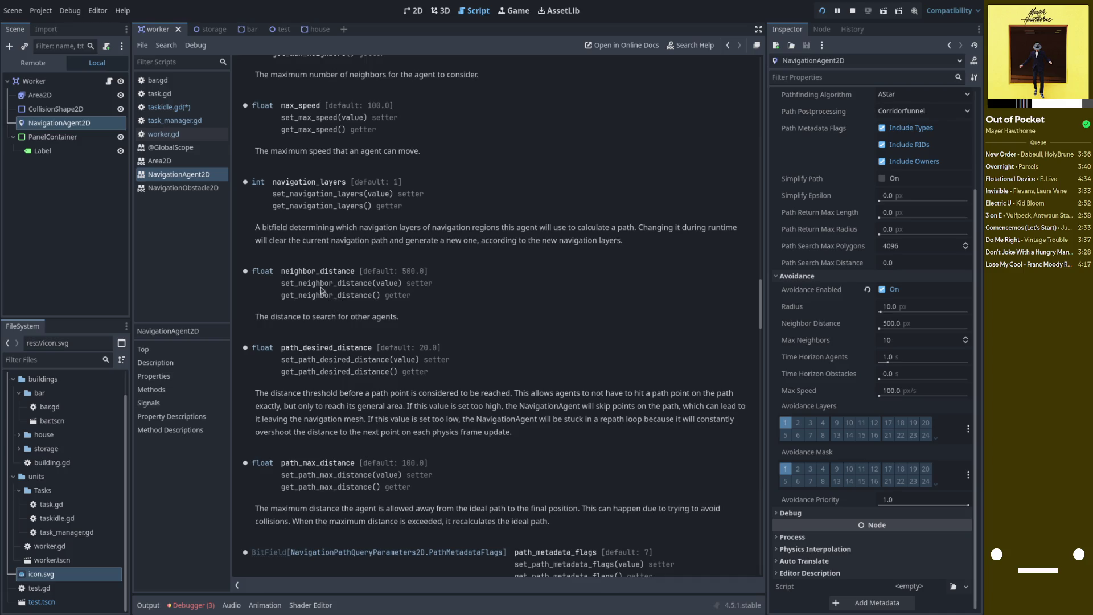
drag(283, 271, 350, 284)
click(347, 313)
scroll(313, 328, down, 2)
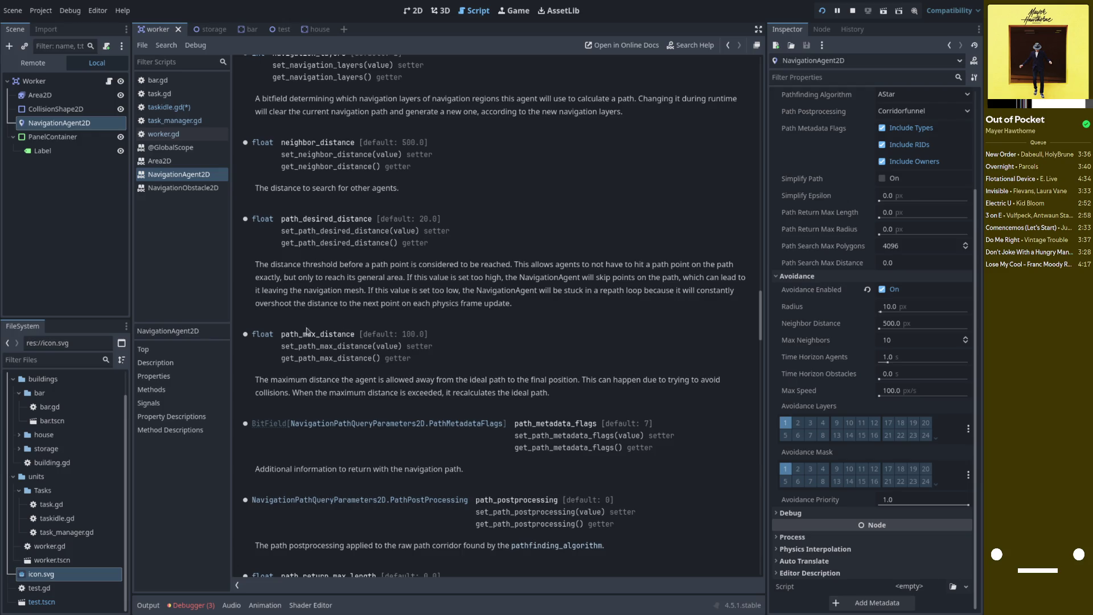
scroll(308, 329, down, 3)
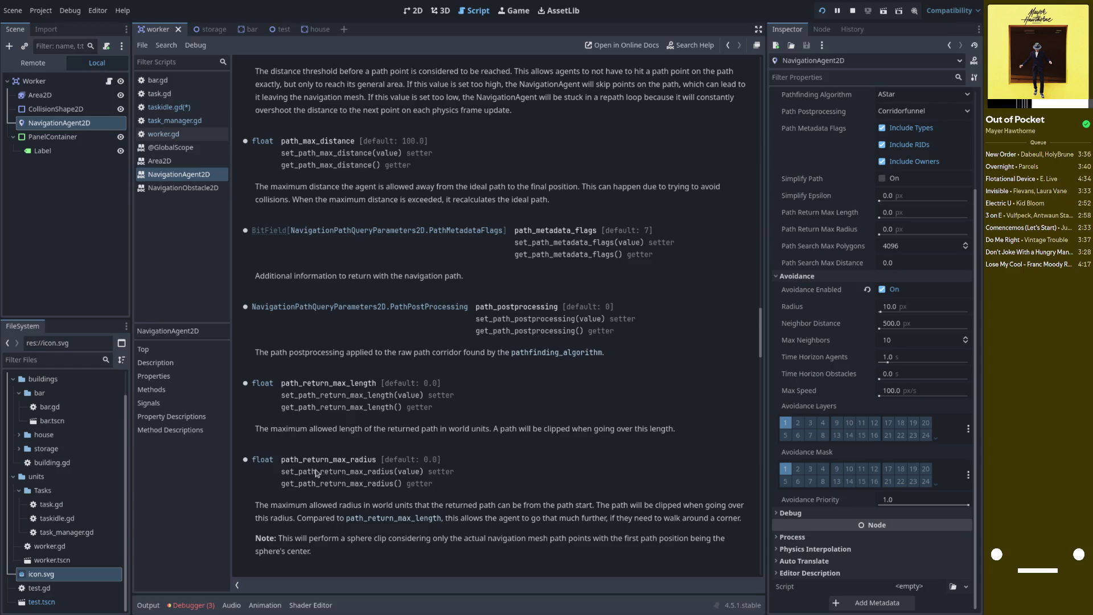
scroll(319, 472, down, 2)
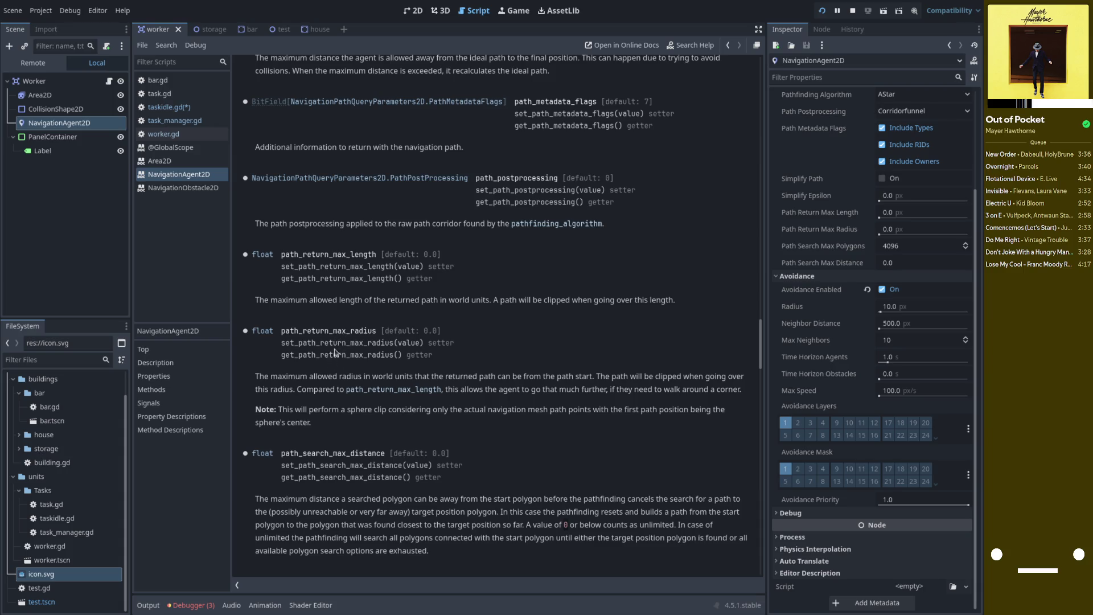
click(415, 12)
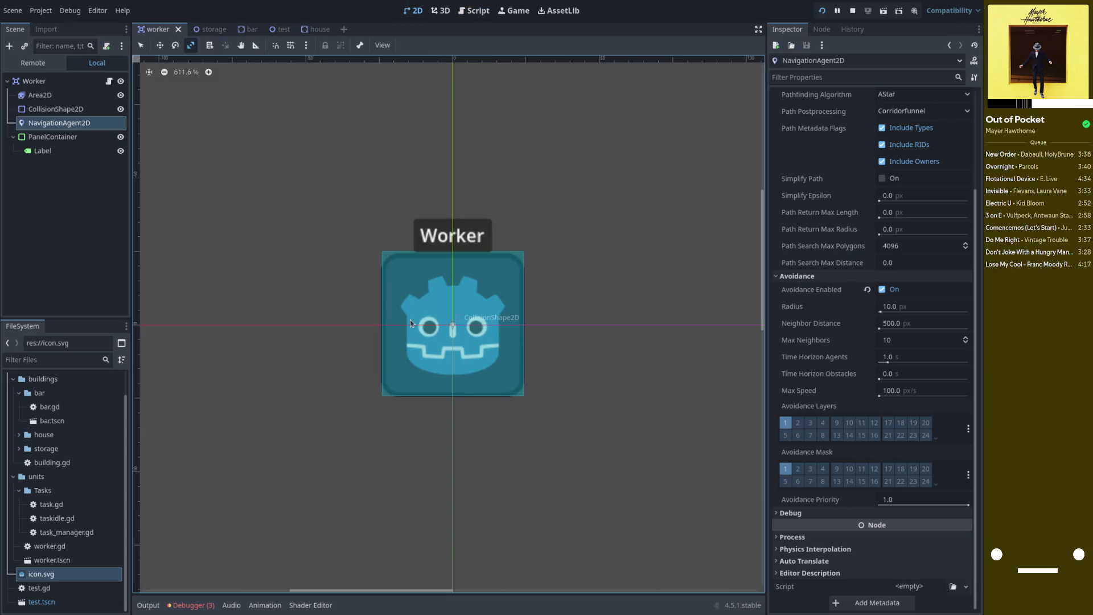
- Switch to the Test scene tab to show NavigationRegion2D's baked polygon
click(278, 29)
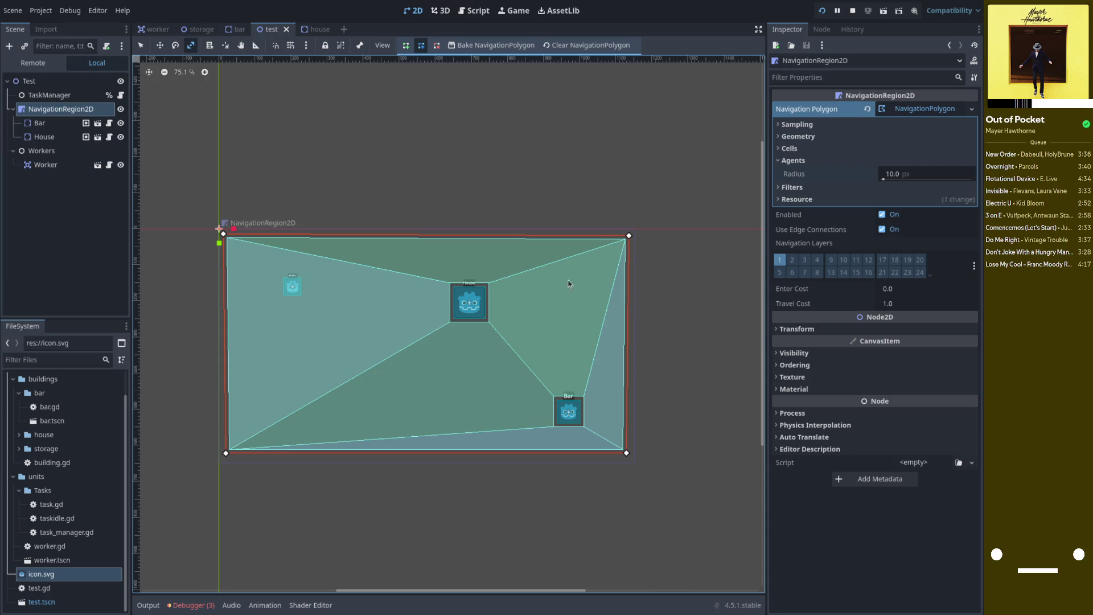
- Select NavigationRegion2D and leave it on navigation layer 1 only
click(64, 115)
key(Up)
key(Down)
click(796, 262)
click(795, 273)
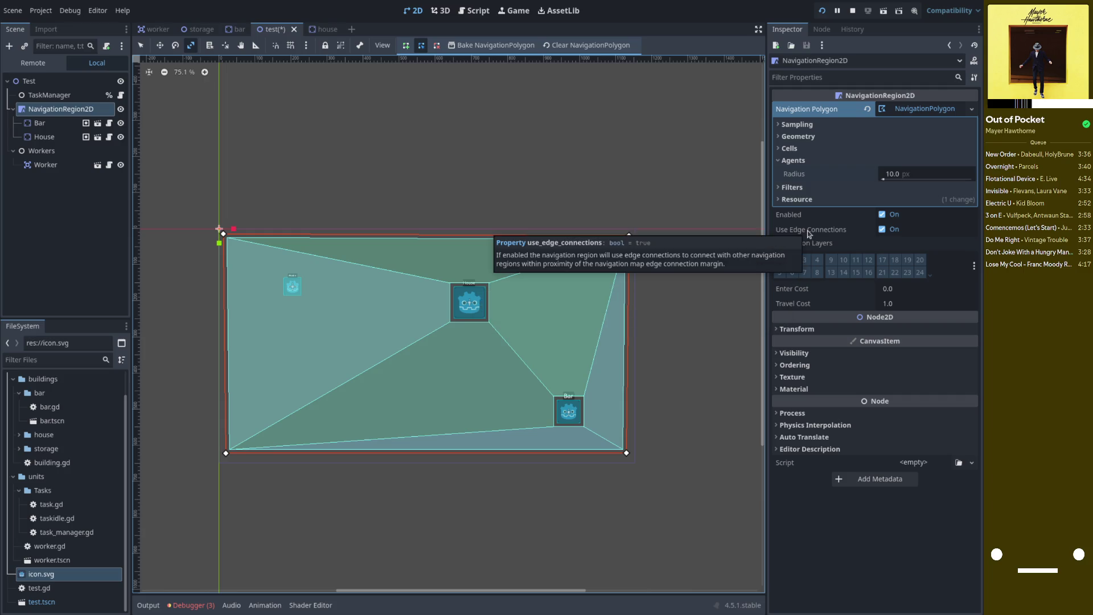
- Check the Bar and House nodes, then switch to the Brave window with the Reddit thread
click(69, 122)
click(56, 138)
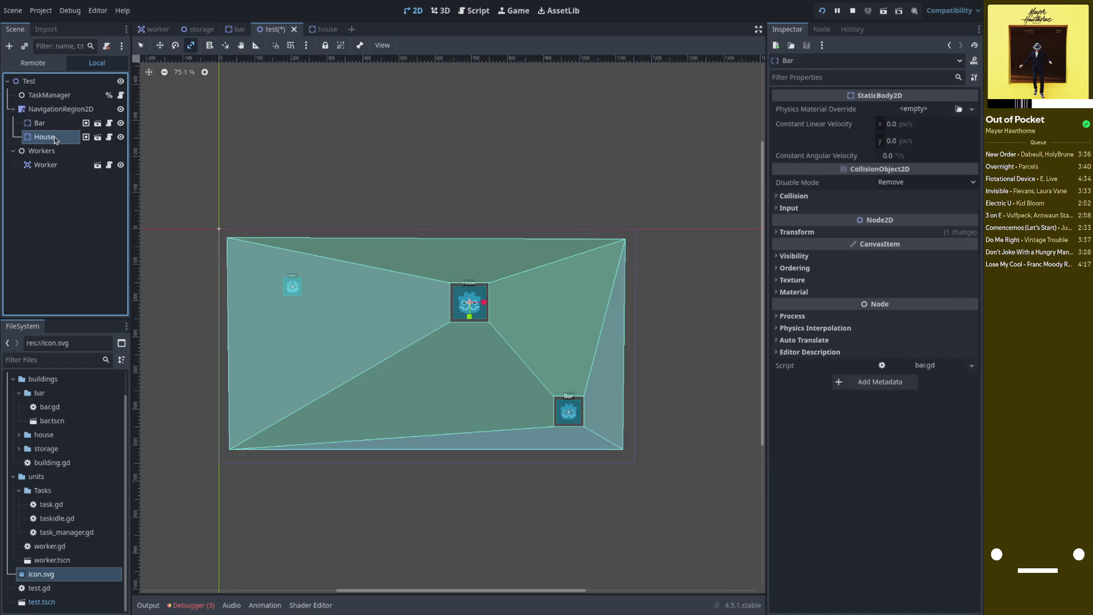
click(56, 113)
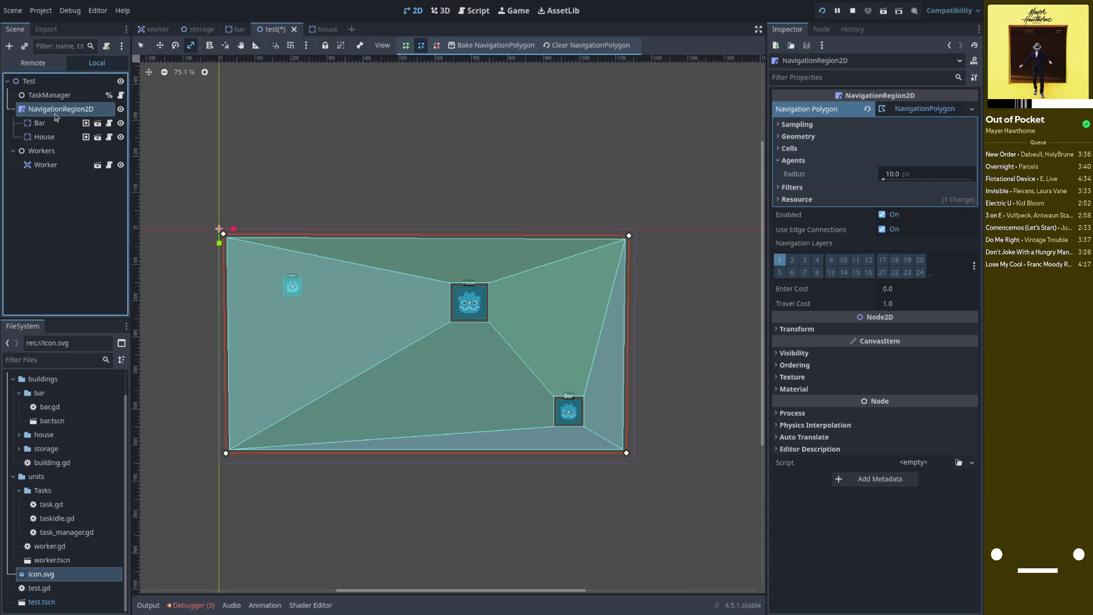
right_click(56, 117)
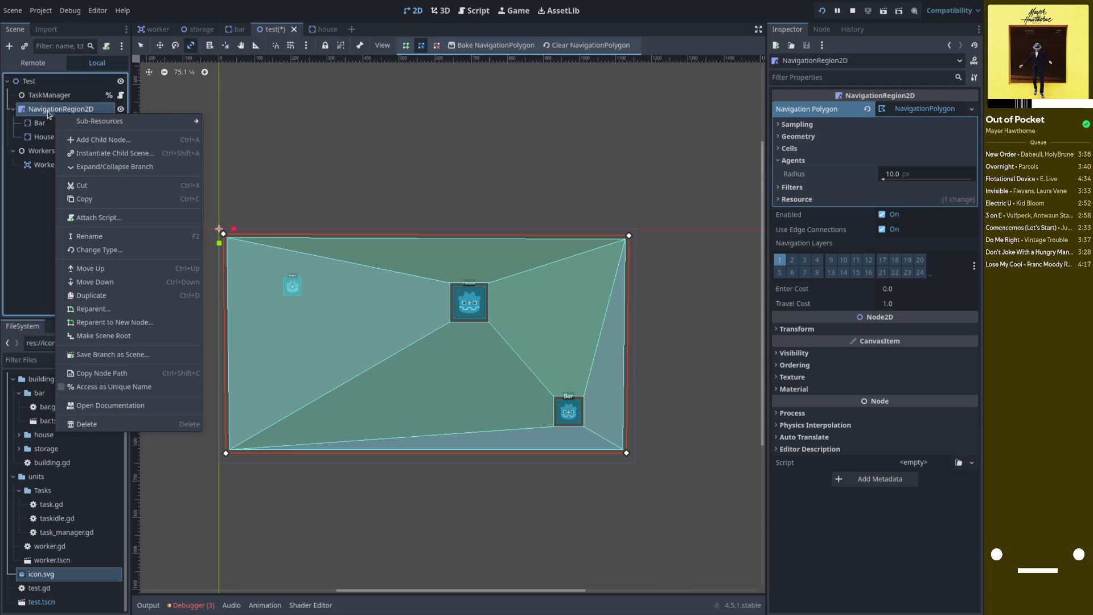
click(50, 114)
key(super)
click(569, 216)
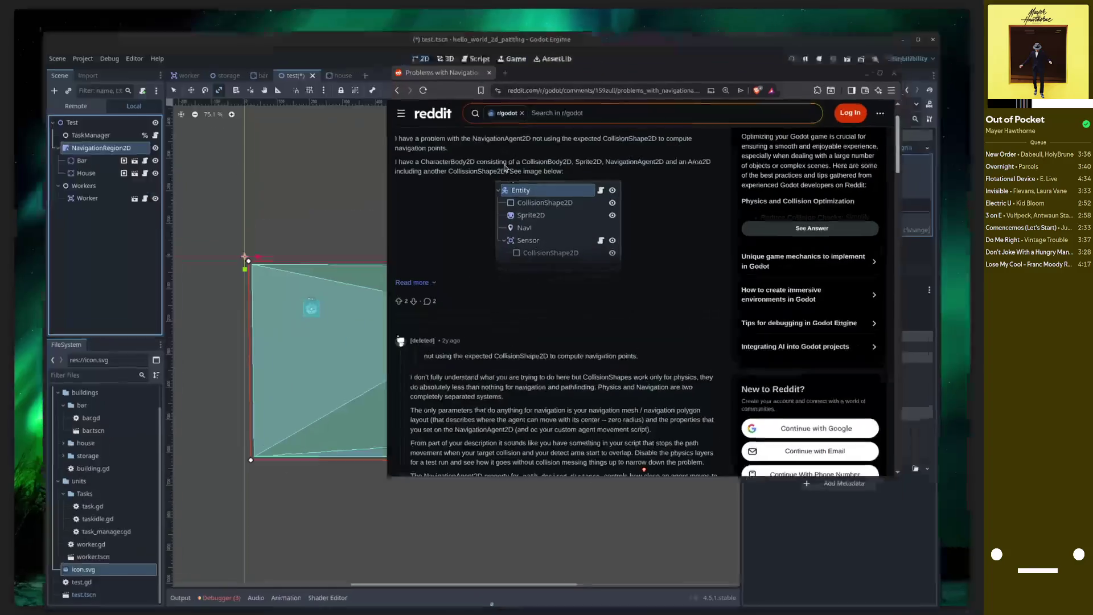
- Search Brave for 'godot 4 Nav mehs per navigation layer?'
click(533, 87)
text(godot)
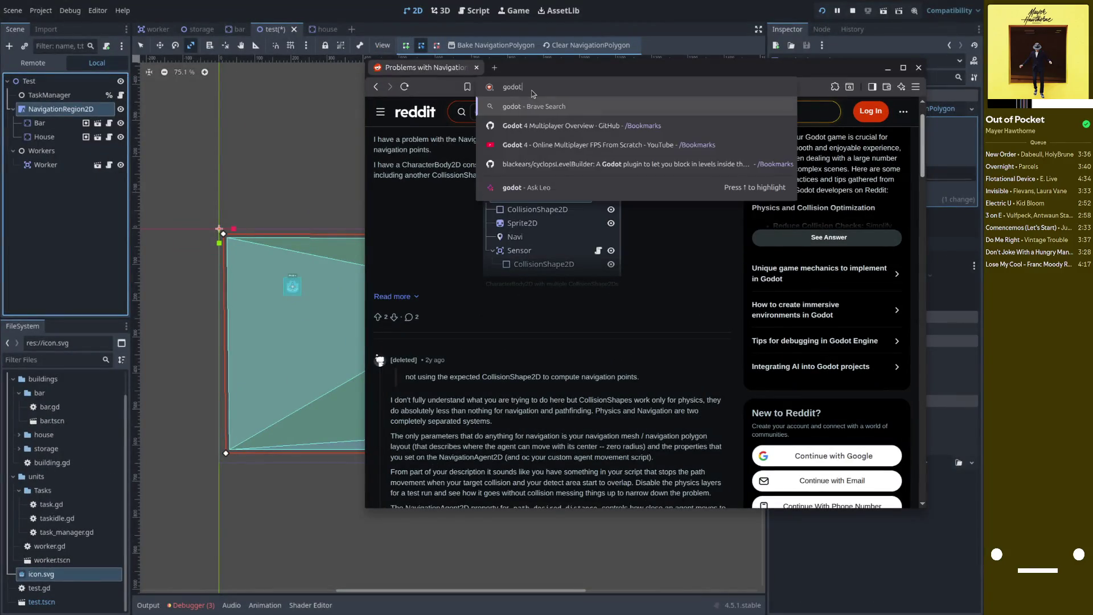
text( 4 O)
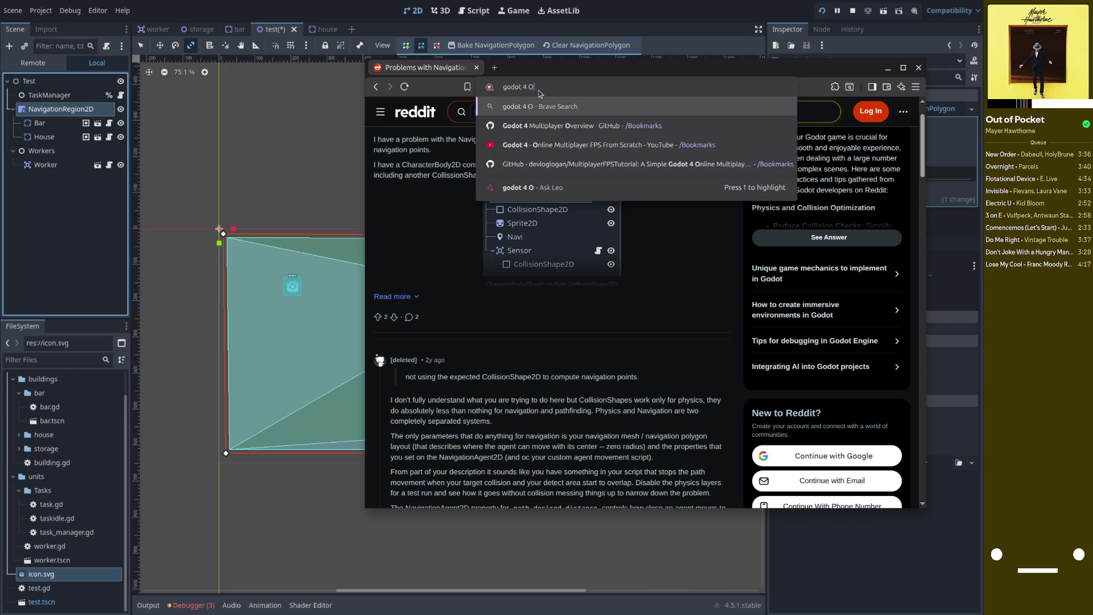
text(verl)
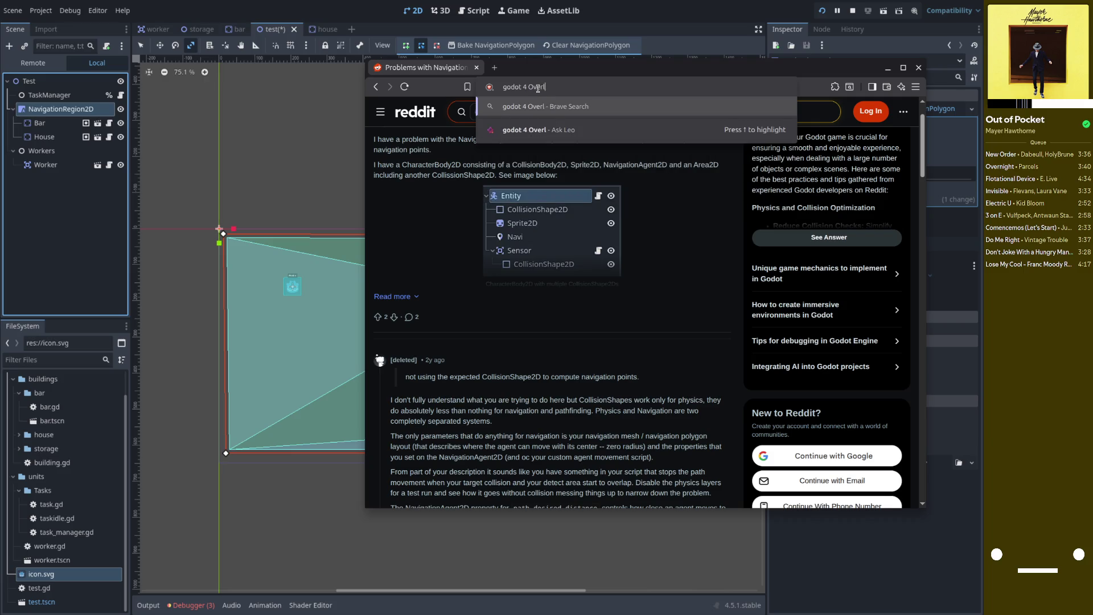
key(BackSpace)
key(BackSpace)
key(BackSpace)
key(BackSpace)
key(BackSpace)
text(M)
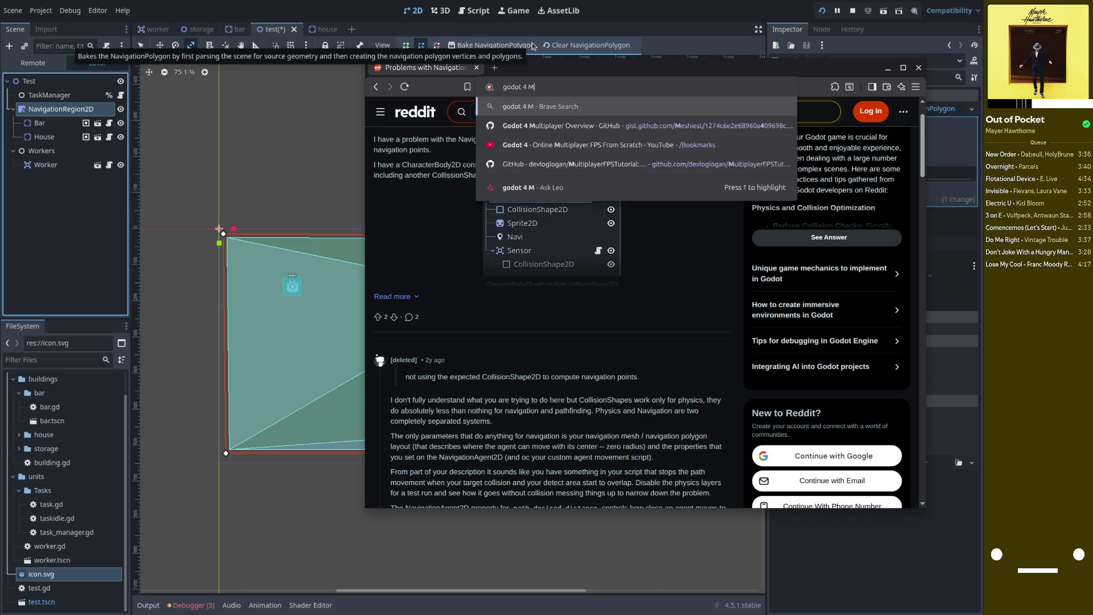
text(ultiple na)
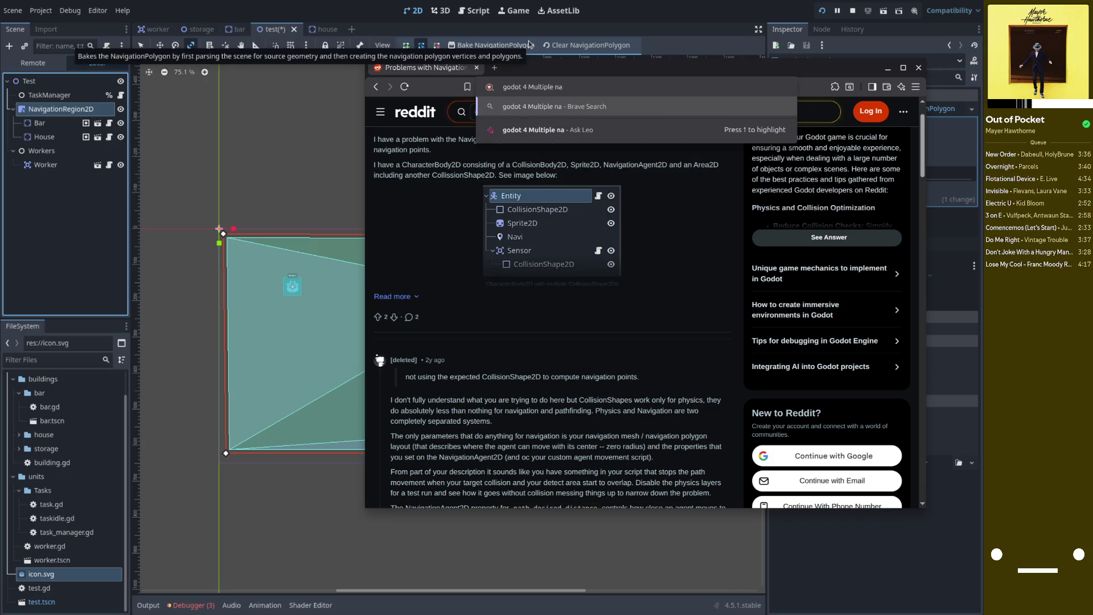
text(v region)
drag(710, 66, 587, 430)
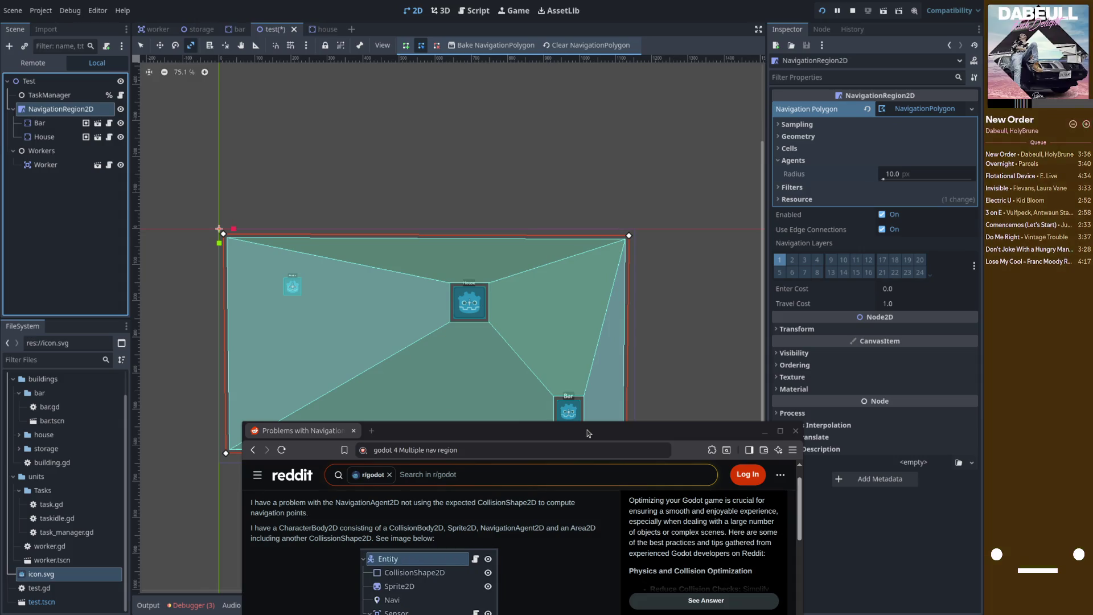
drag(587, 433, 538, 203)
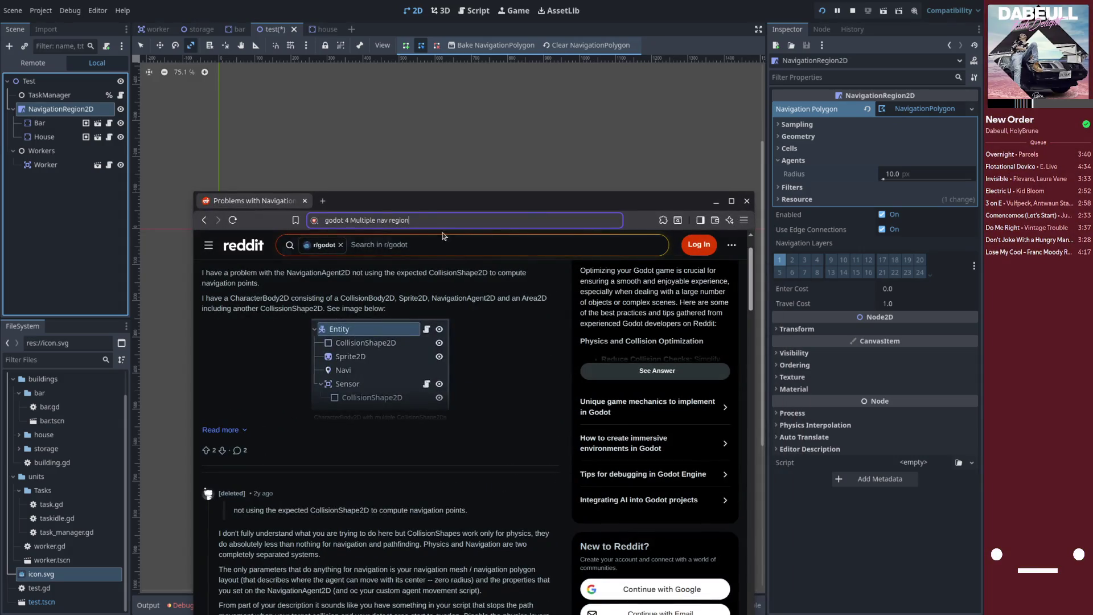
drag(409, 221, 375, 222)
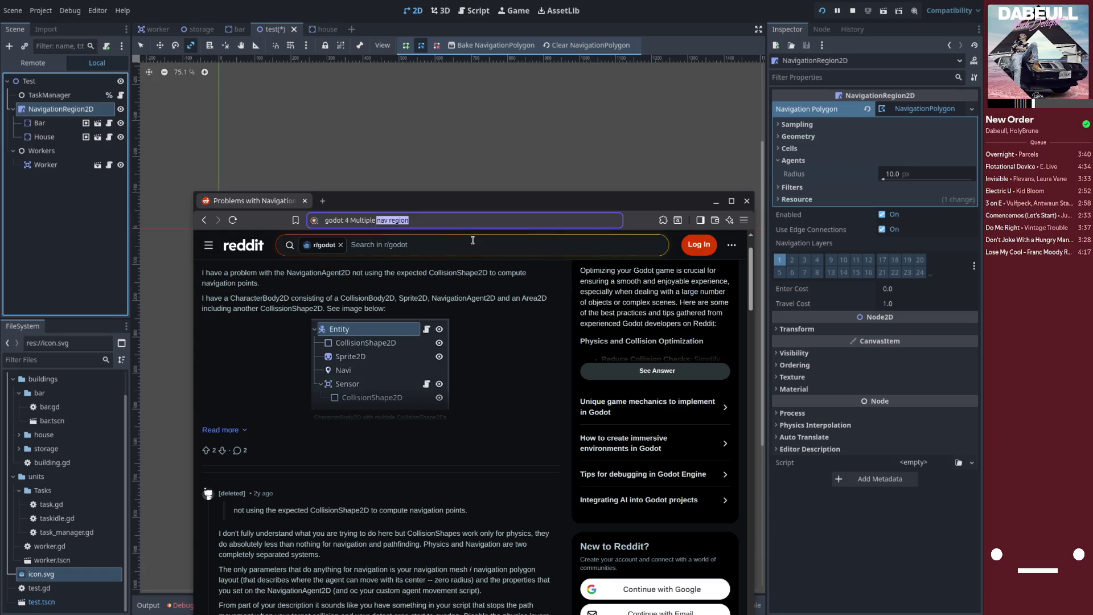
key(BackSpace)
text(nav)
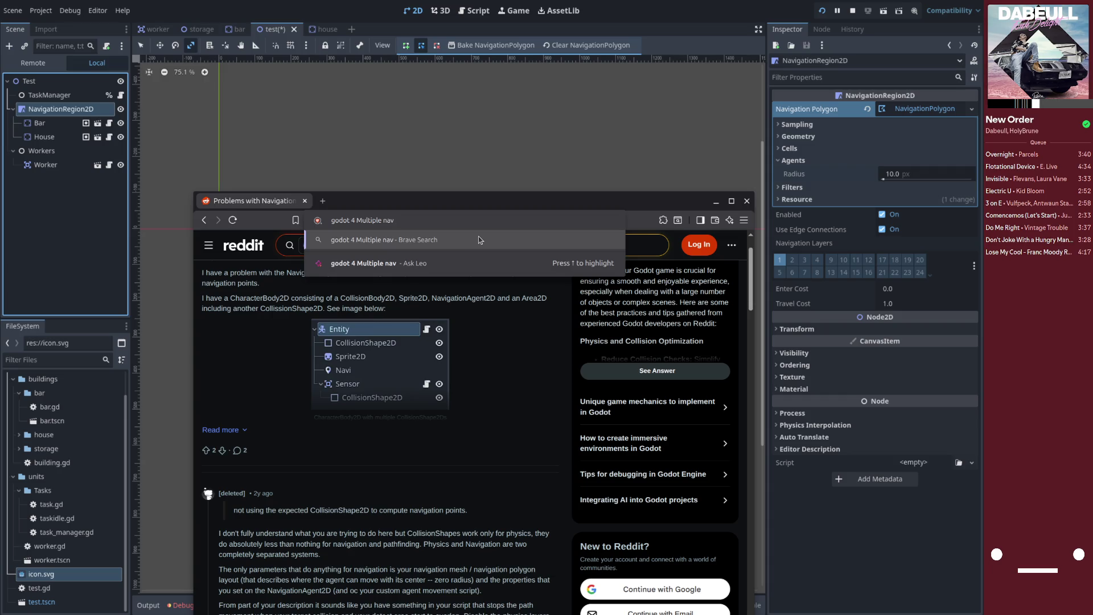
key(BackSpace)
key(BackSpace)
key(BackSpace)
text(N)
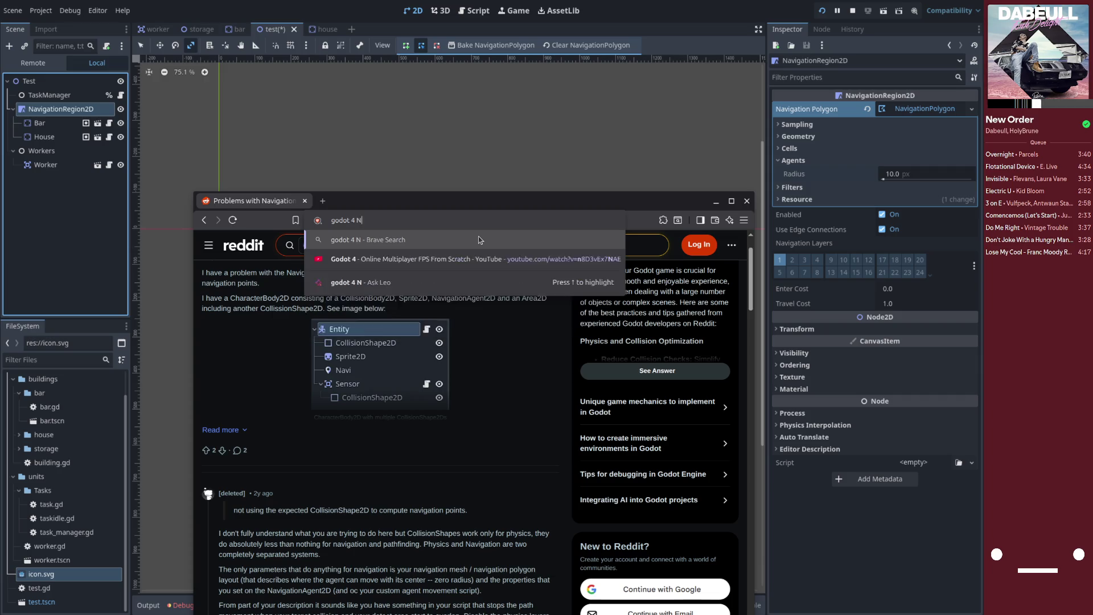
text(av mehs per navigation layer)
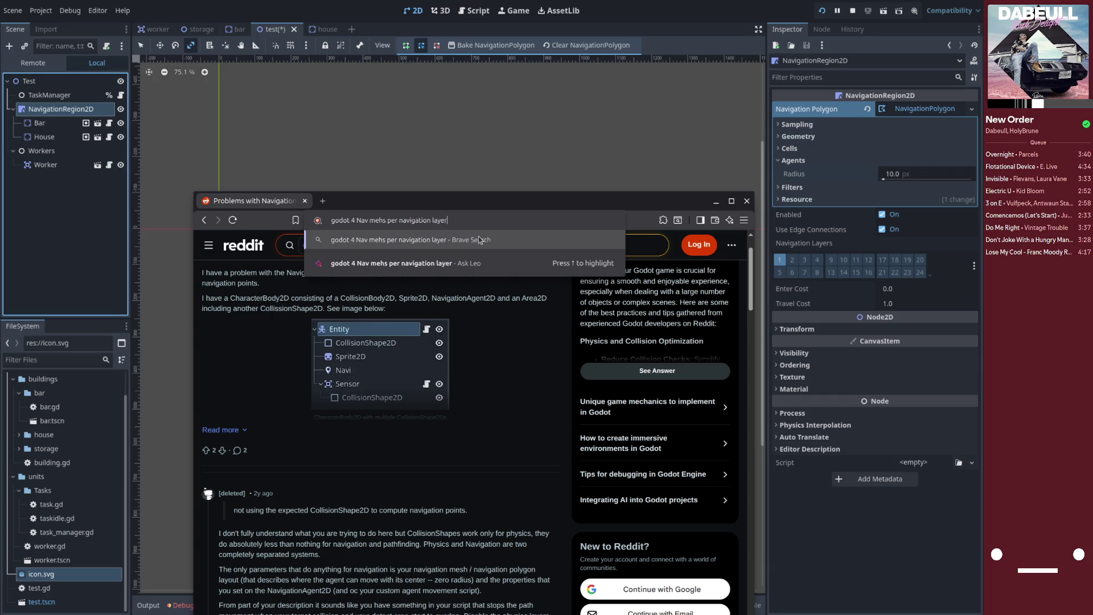
text(?)
key(Return)
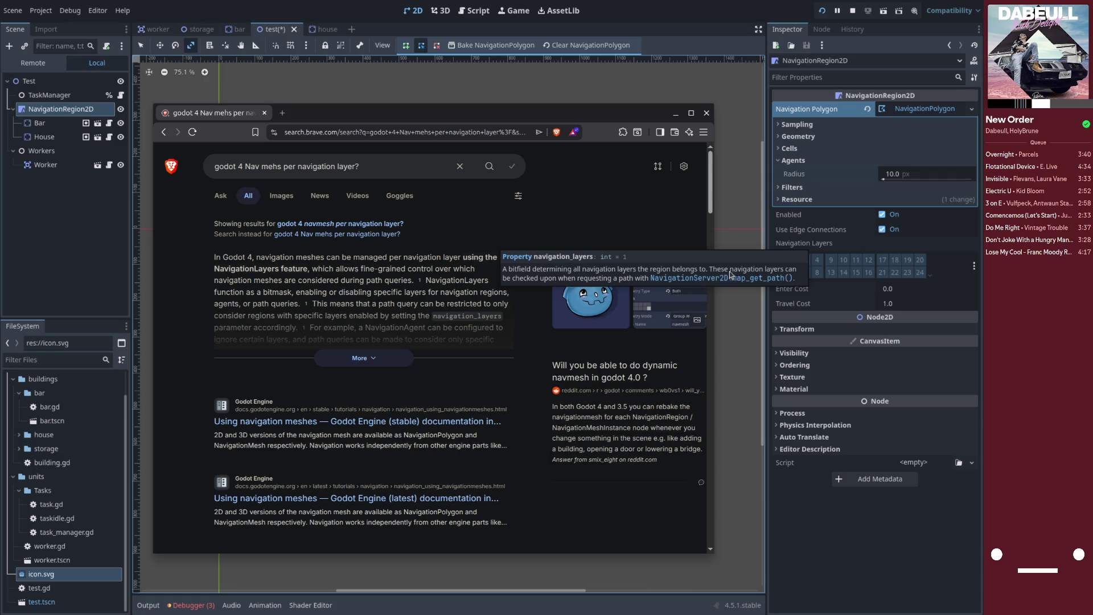
- Trim the query, cancel the Save page dialog, and hide the browser to return to Godot
mouse_move(511, 117)
mouse_down()
mouse_move(785, 228)
mouse_move(781, 397)
mouse_move(670, 335)
mouse_up()
drag(519, 384, 403, 389)
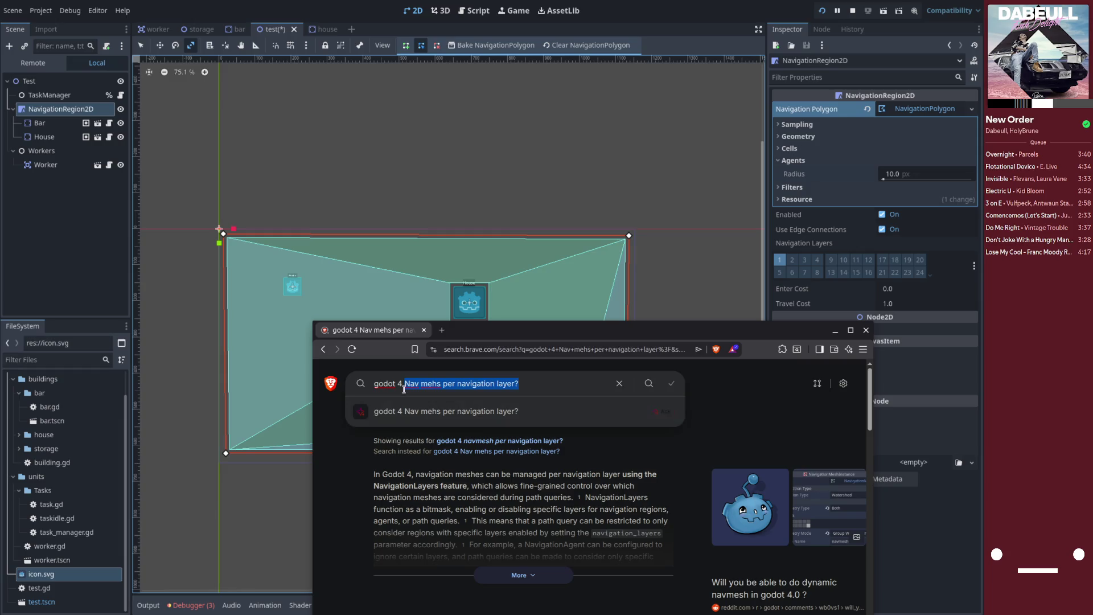
key(BackSpace)
key(ctrl+s)
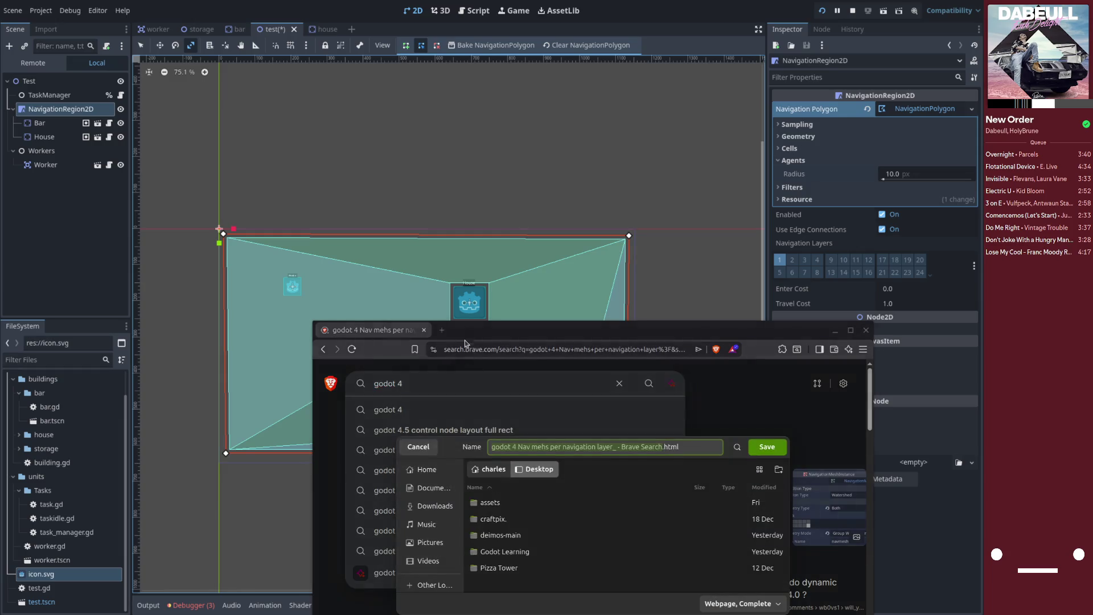
click(416, 448)
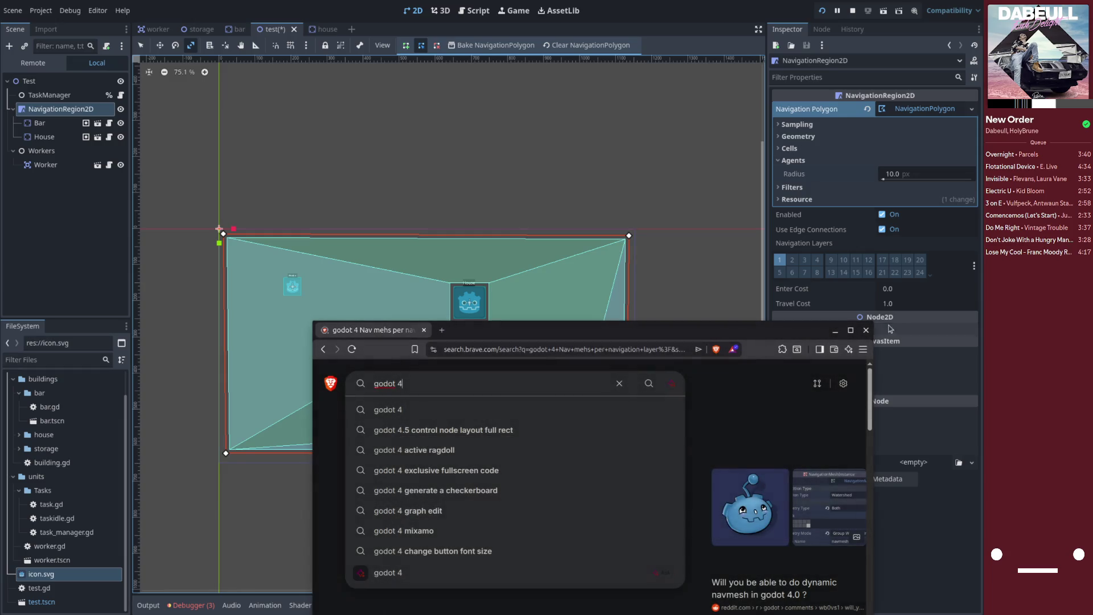
click(428, 293)
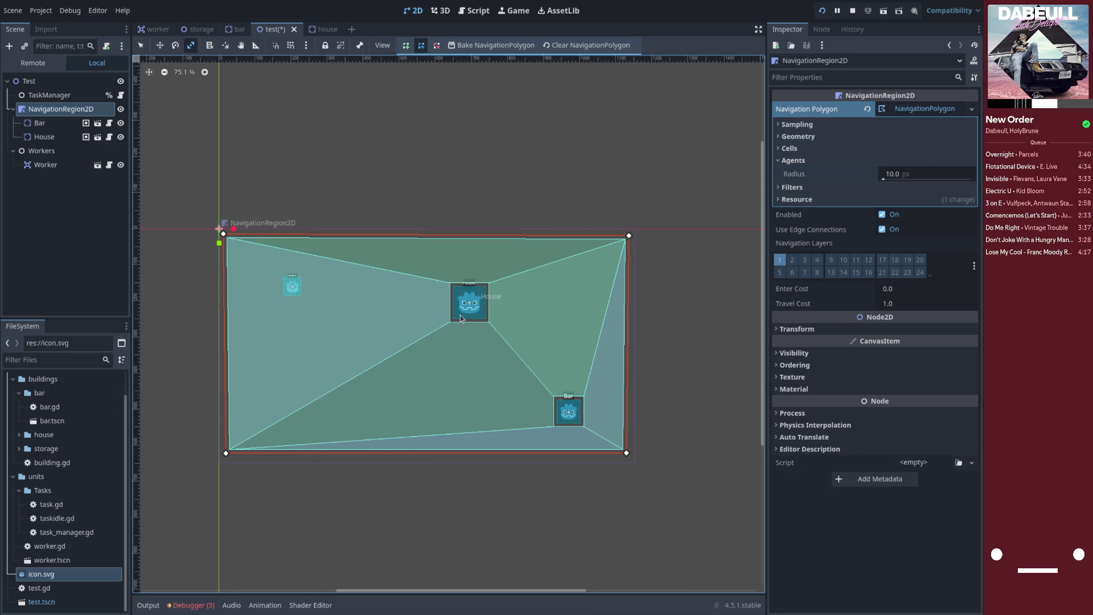
- Duplicate NavigationRegion2D, delete the copy's Bar and House, and drag NavigationRegion2D2 above the original
key(ctrl+d)
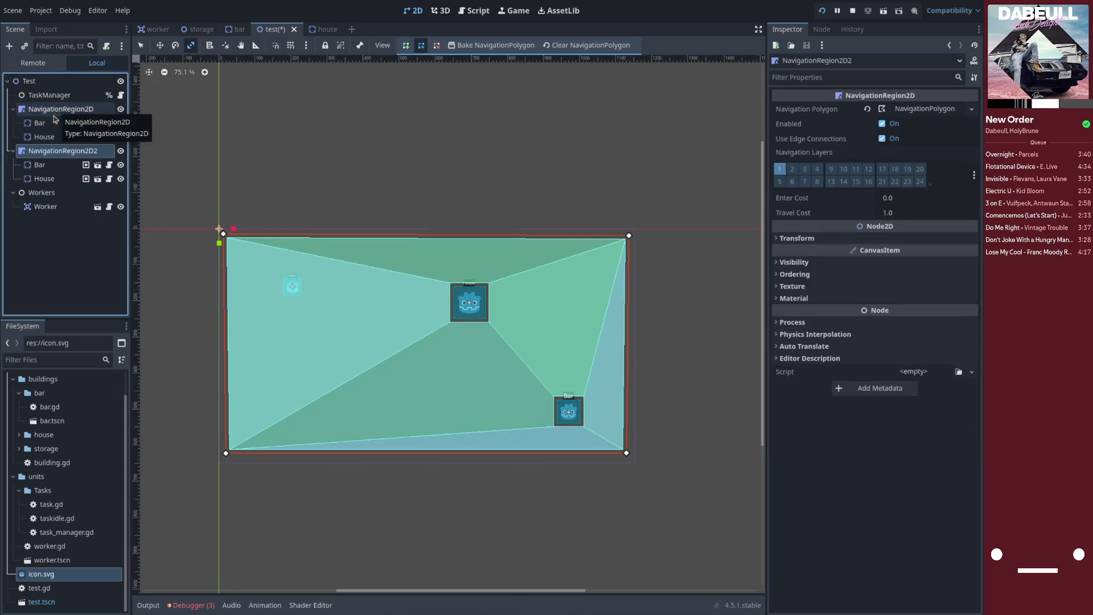
click(48, 166)
right_click(48, 166)
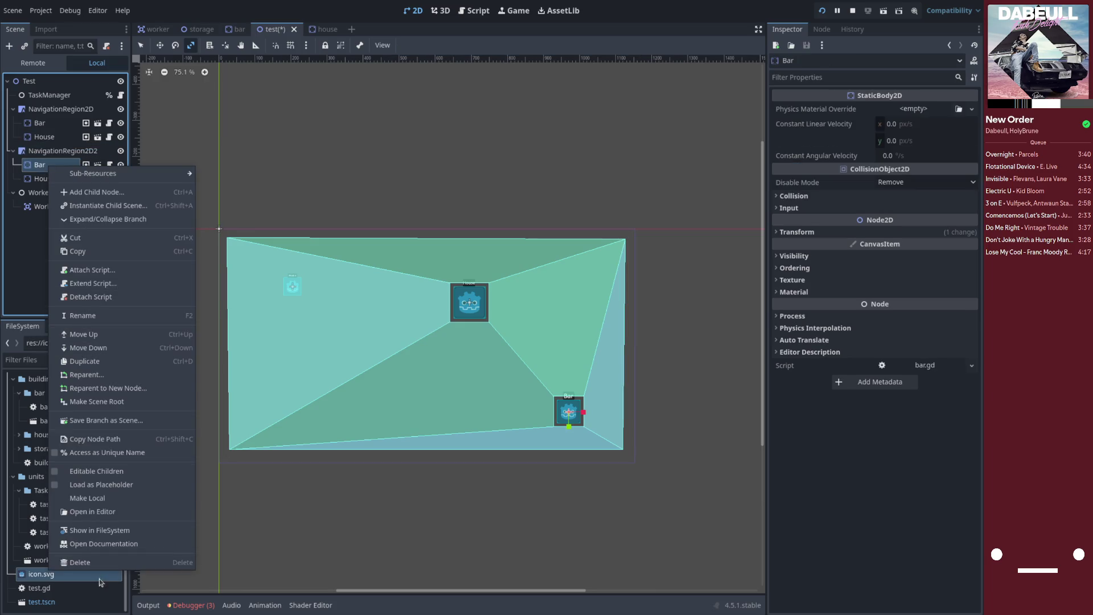
click(80, 562)
click(515, 315)
right_click(57, 164)
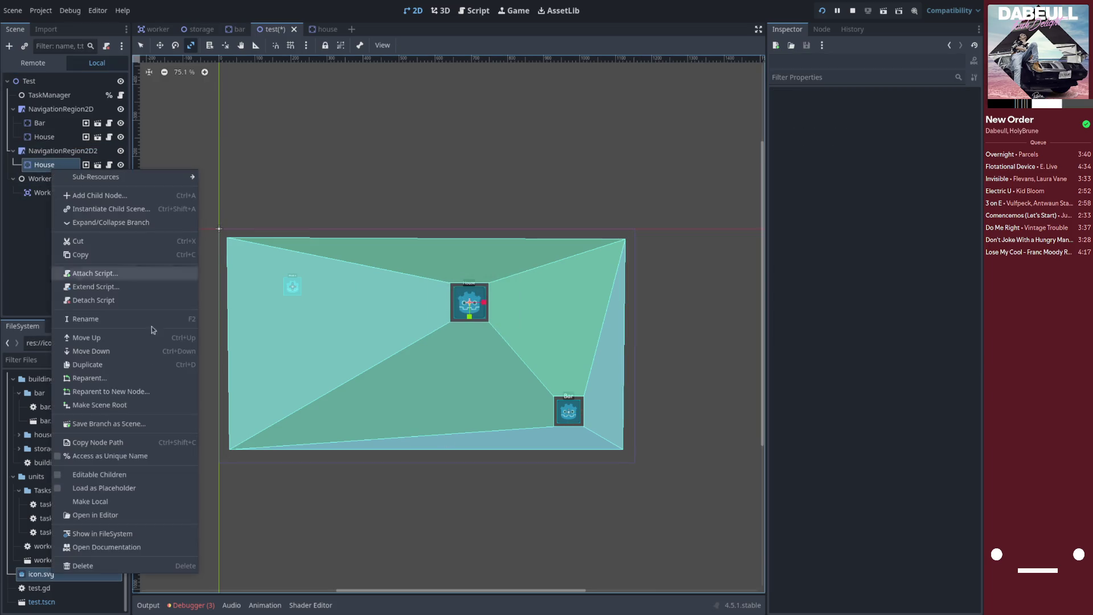
click(80, 563)
click(516, 316)
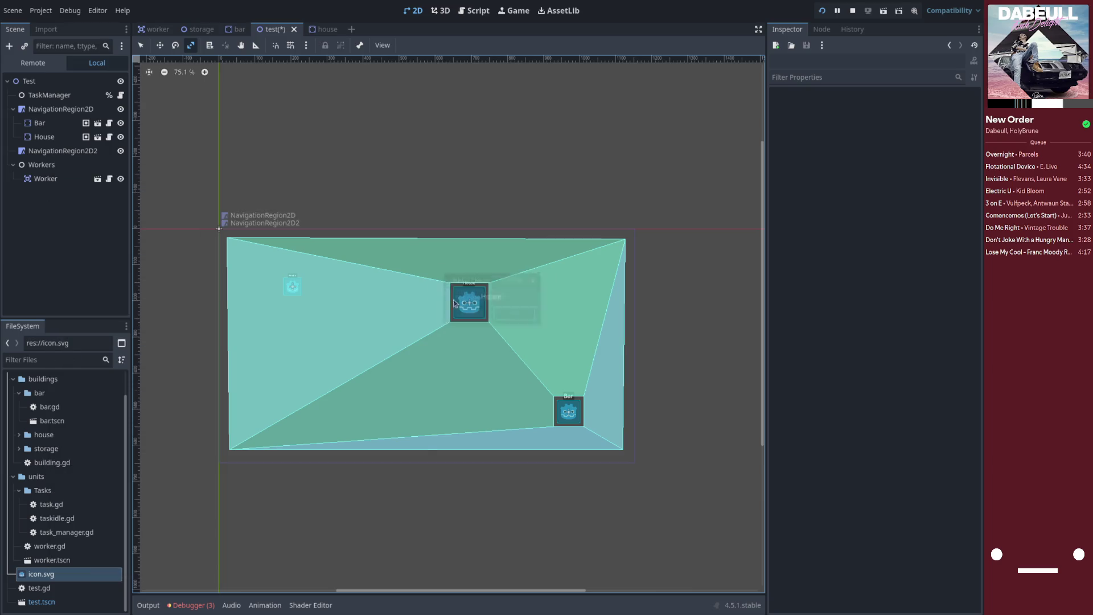
click(59, 154)
drag(56, 158, 54, 104)
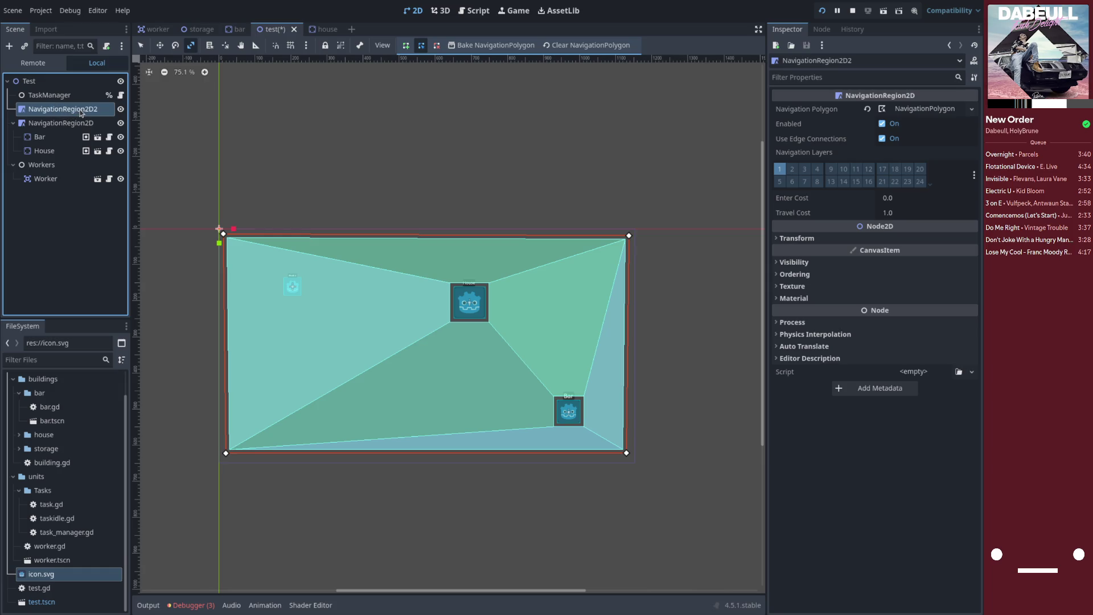
- Rename NavigationRegion2D2 to Test and bake both regions' navigation meshes
double_click(80, 113)
text(Test)
key(Return)
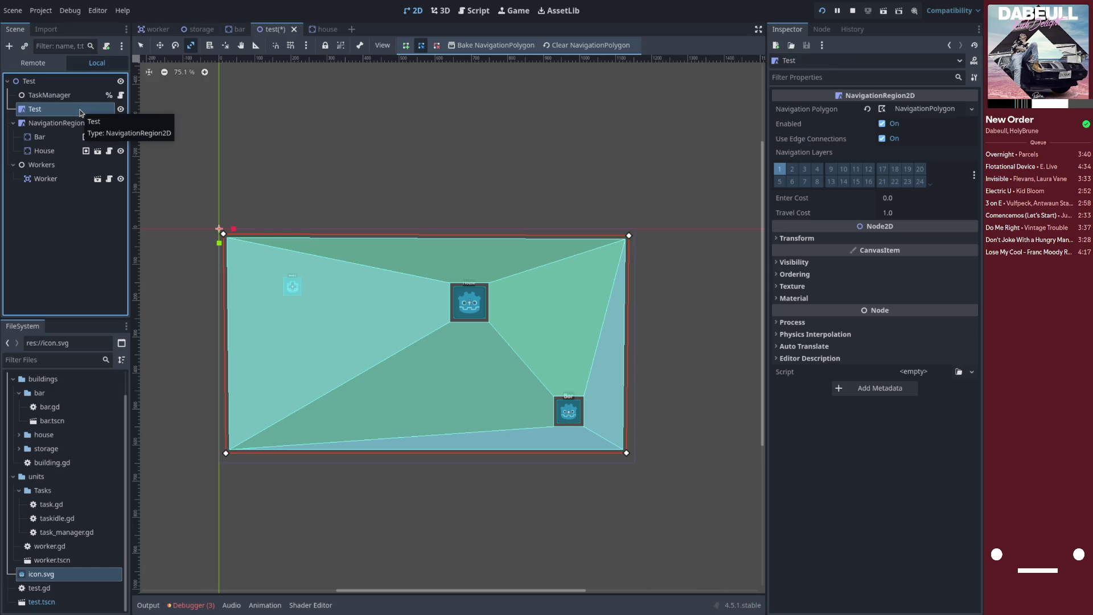
click(489, 46)
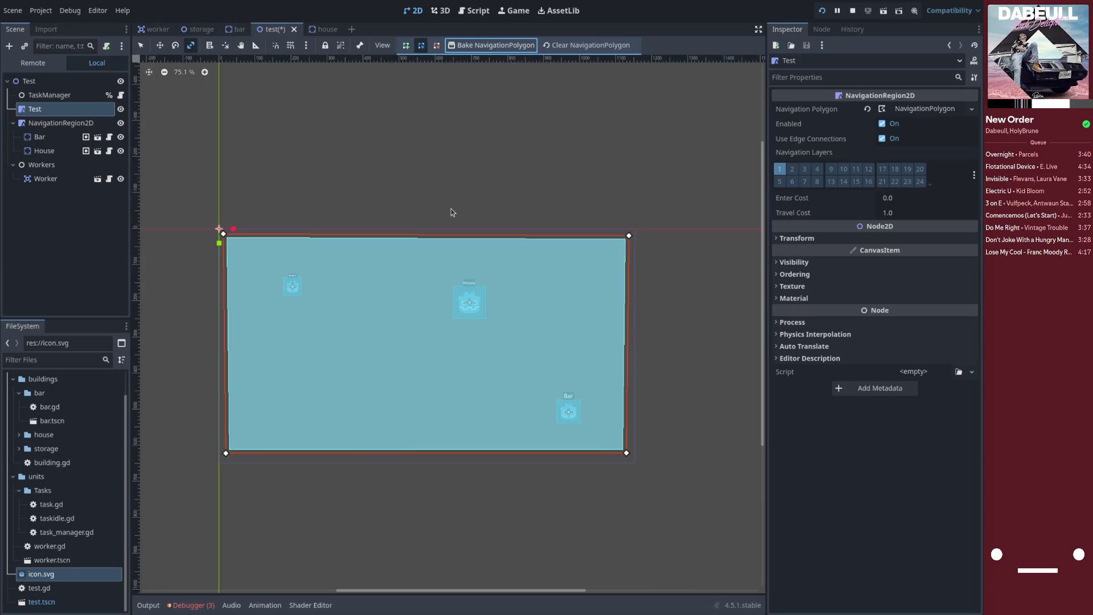
click(57, 122)
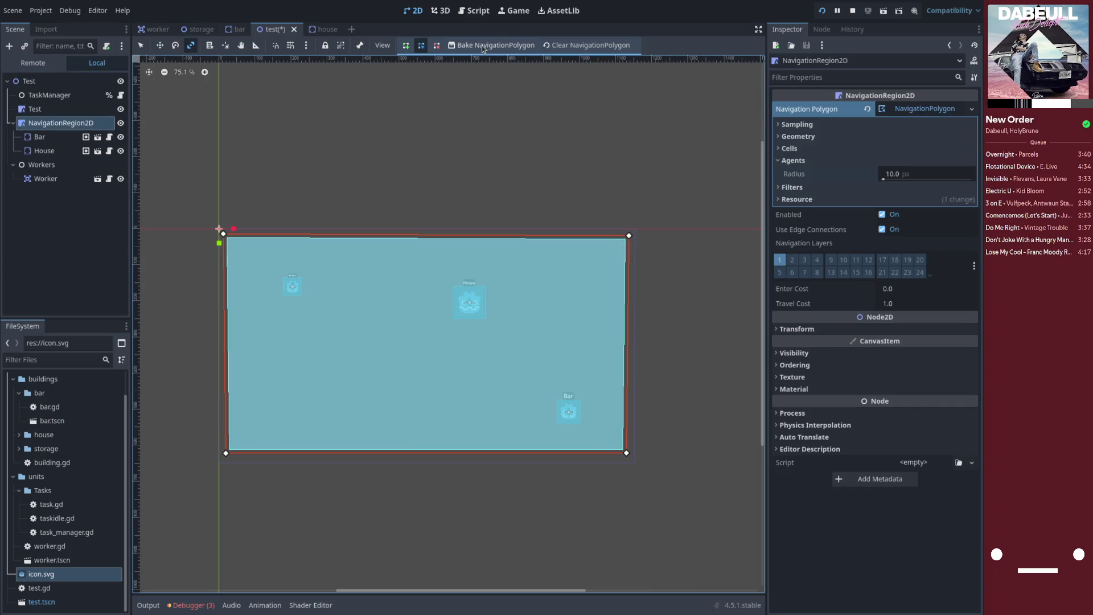
click(482, 47)
- Put Test on navigation layer 2 only and rebake both regions
click(66, 111)
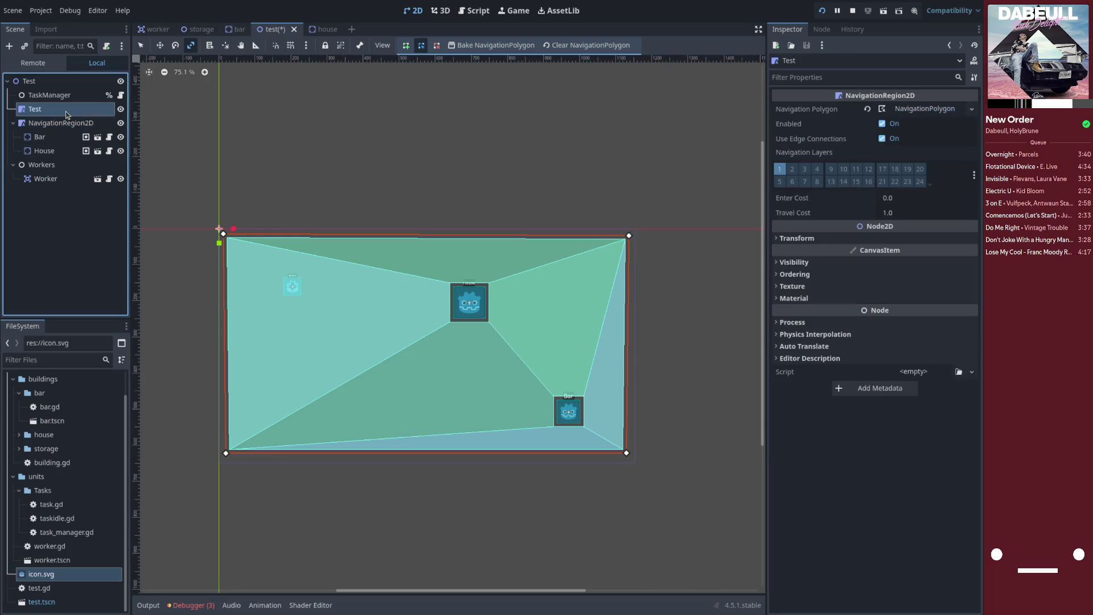
click(792, 170)
click(780, 169)
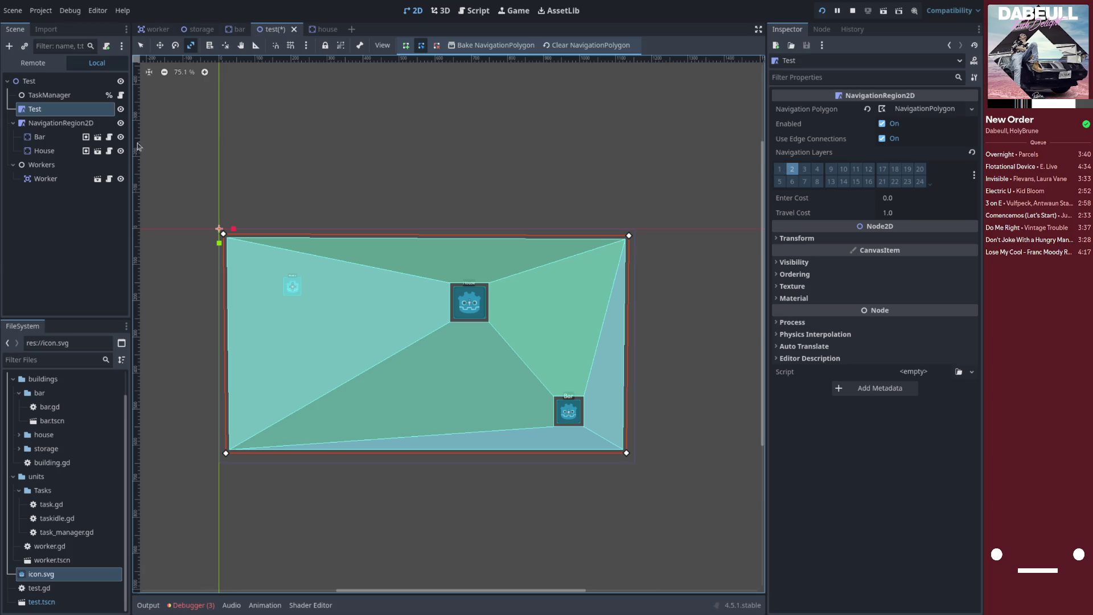
click(54, 125)
click(57, 111)
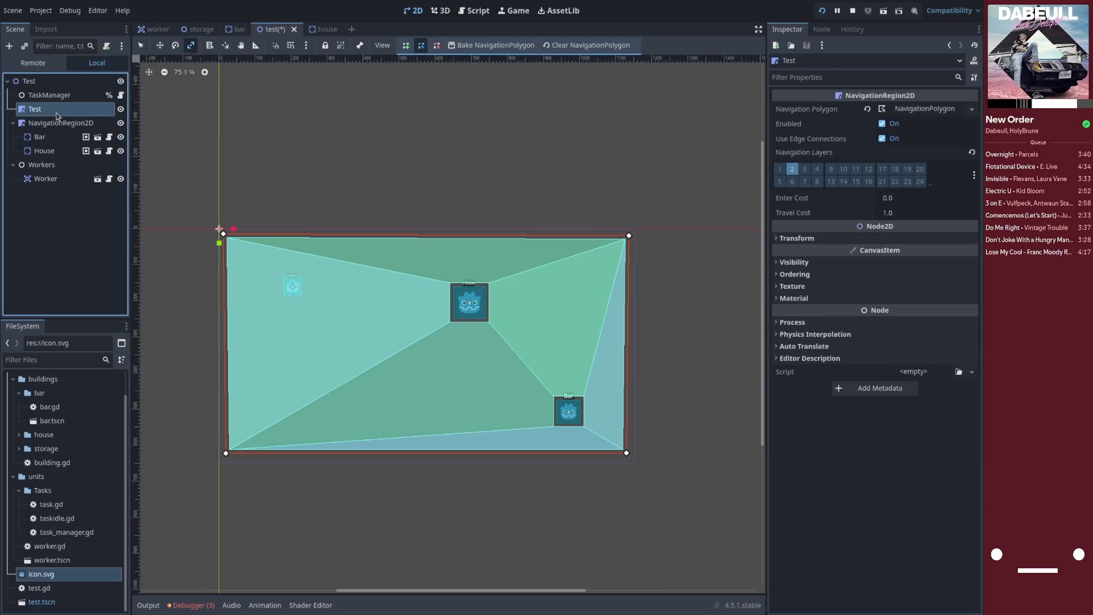
click(488, 50)
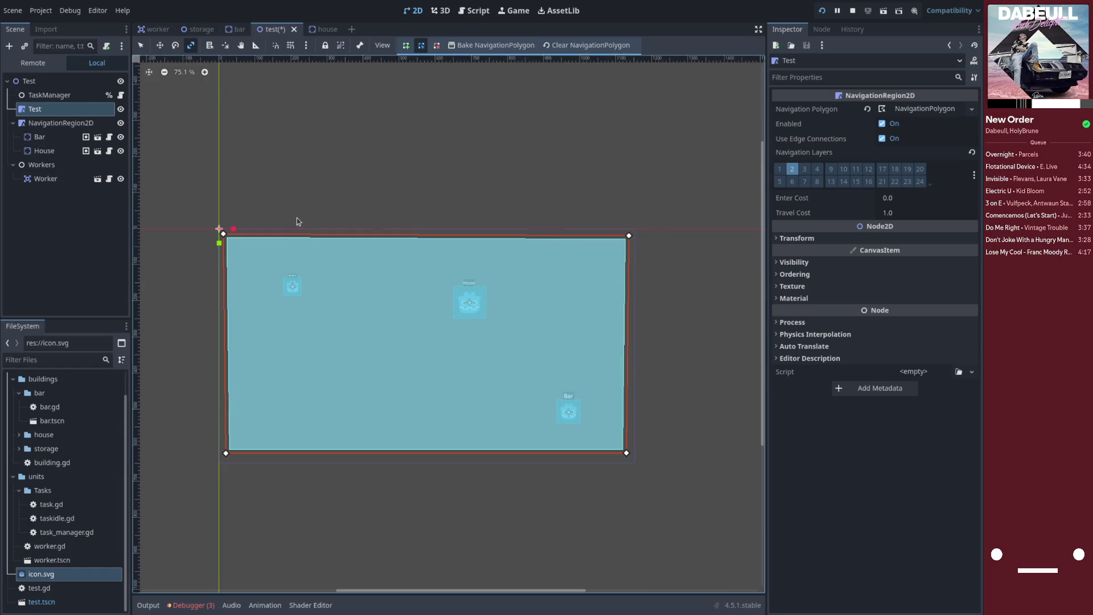
click(61, 123)
click(466, 47)
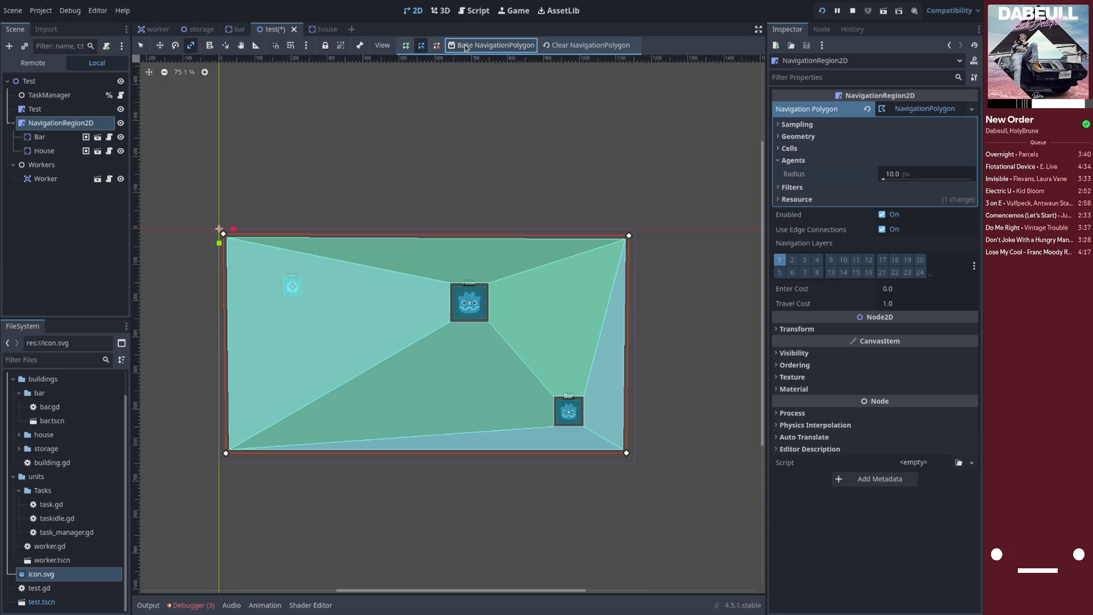
key(super+w)
click(474, 251)
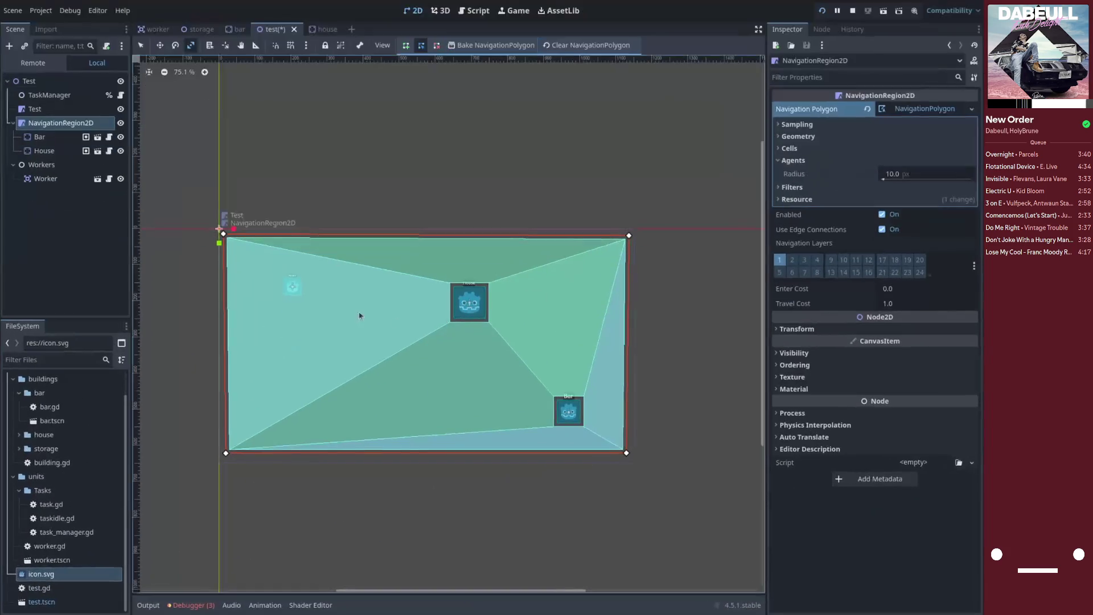
- Move the Test region about 390 px up and rebake both regions with House and Bar cut-outs
click(73, 113)
key(w)
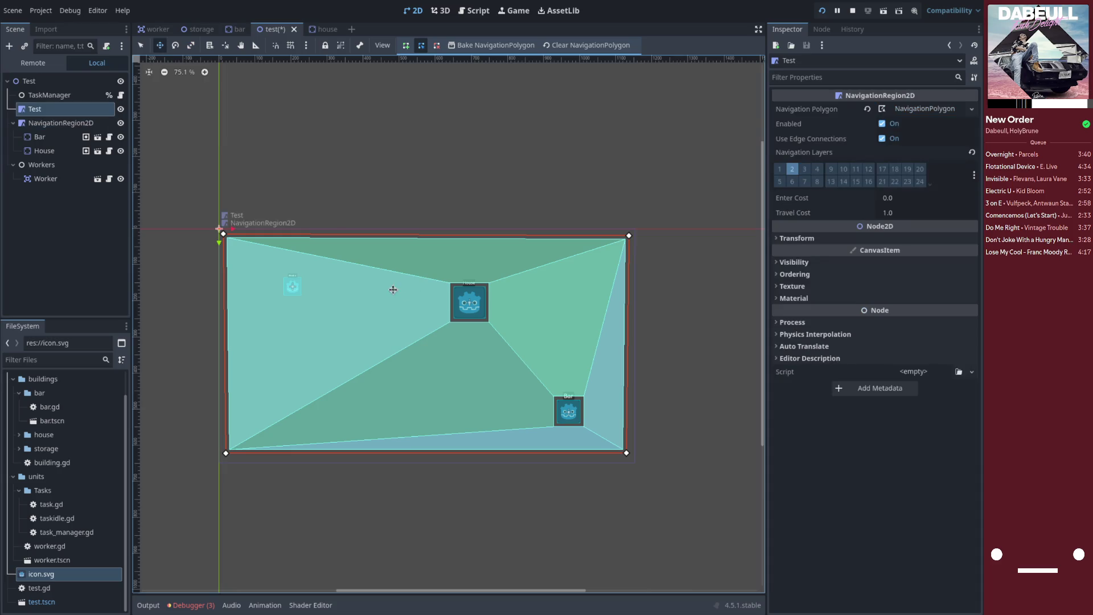
mouse_move(363, 275)
mouse_down()
mouse_move(512, 119)
mouse_move(407, 38)
mouse_move(336, 44)
mouse_up()
click(63, 123)
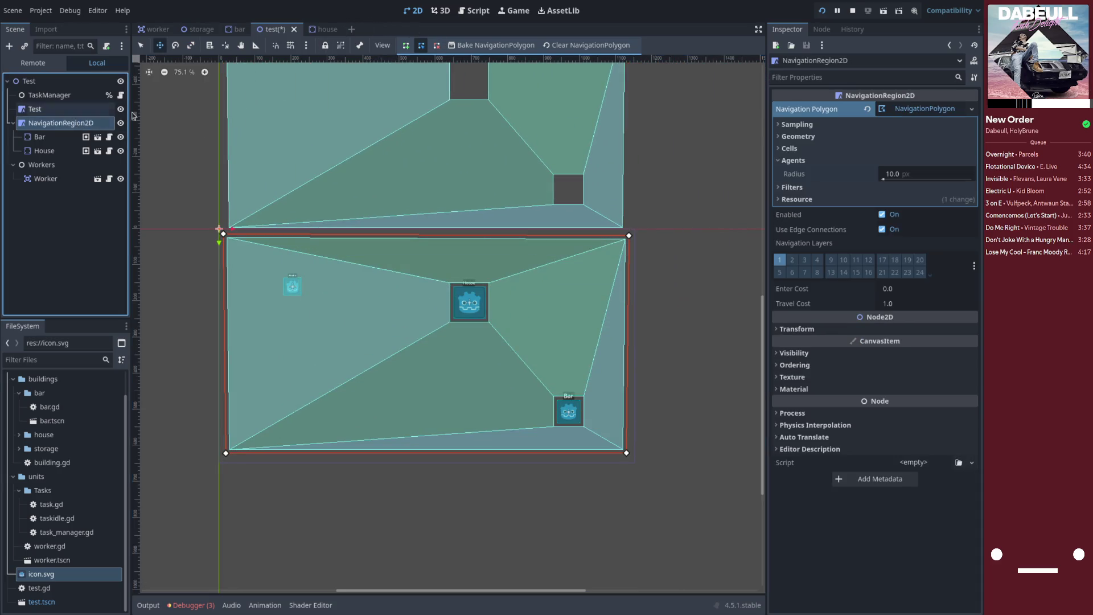
click(501, 47)
click(35, 108)
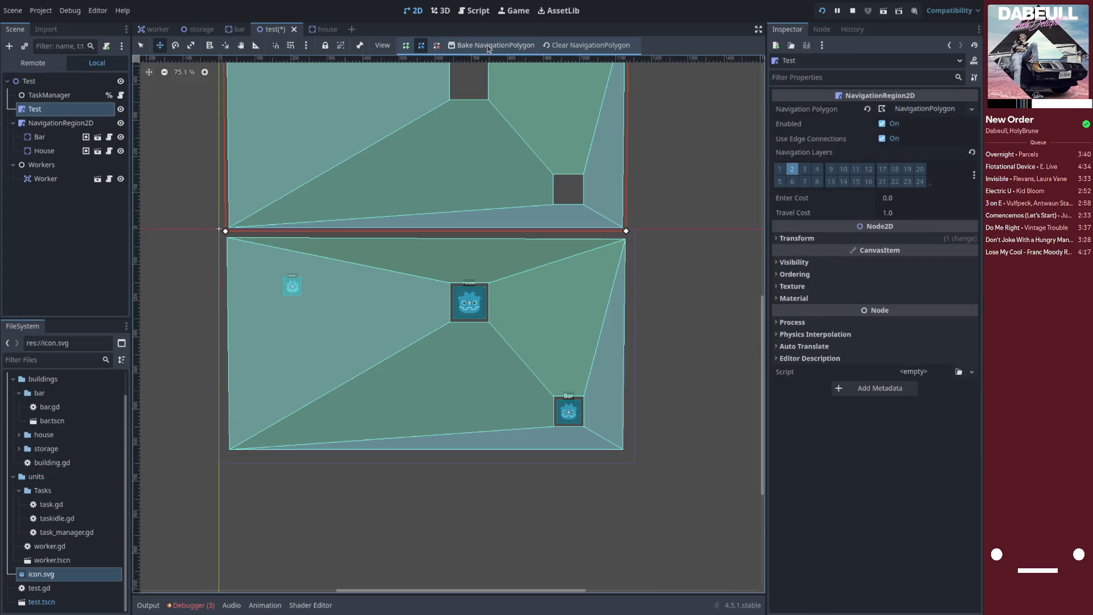
click(481, 49)
click(475, 48)
click(471, 48)
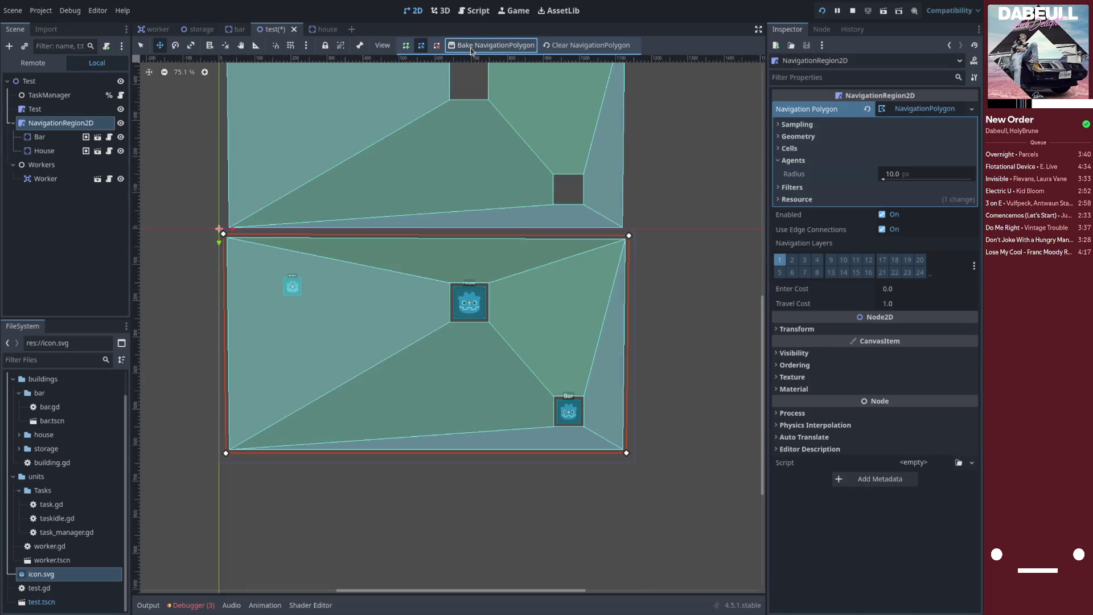
- Clear the Test region's navigation polygon
scroll(458, 410, down, 4)
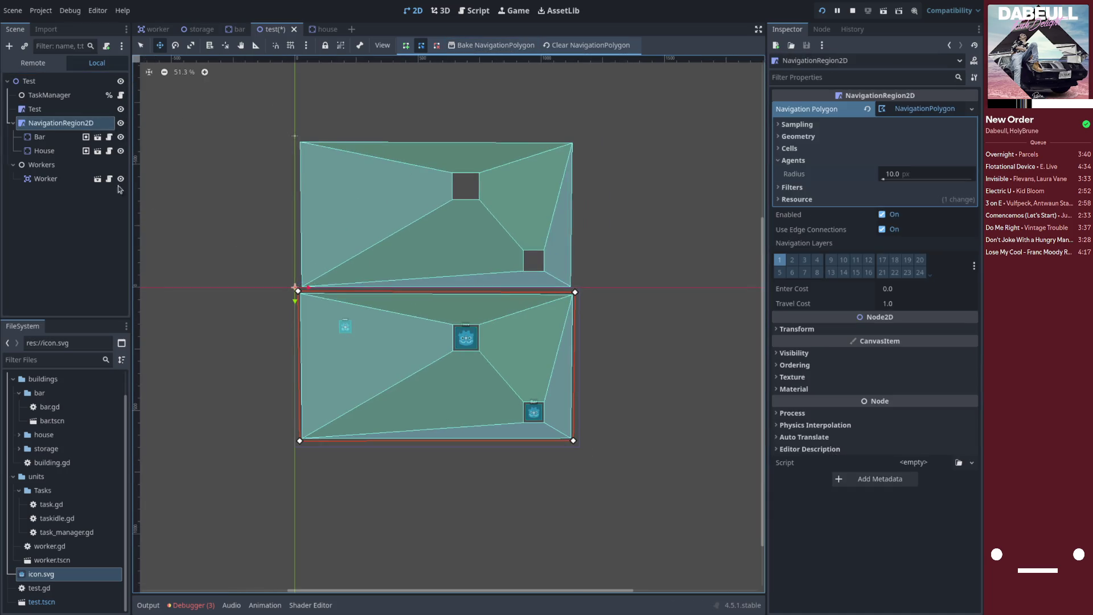
click(40, 109)
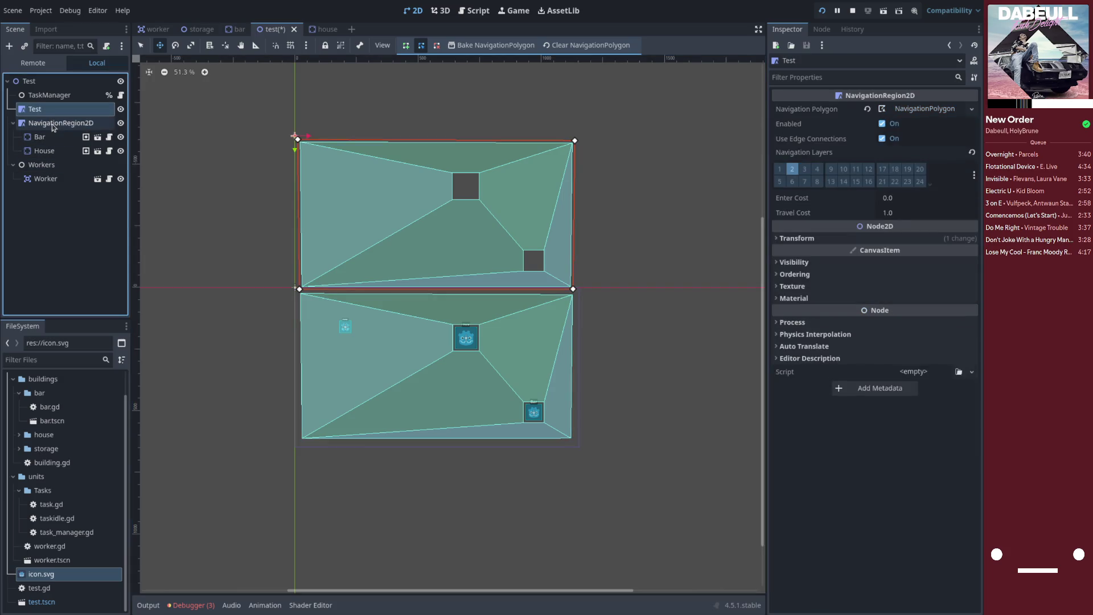
click(868, 109)
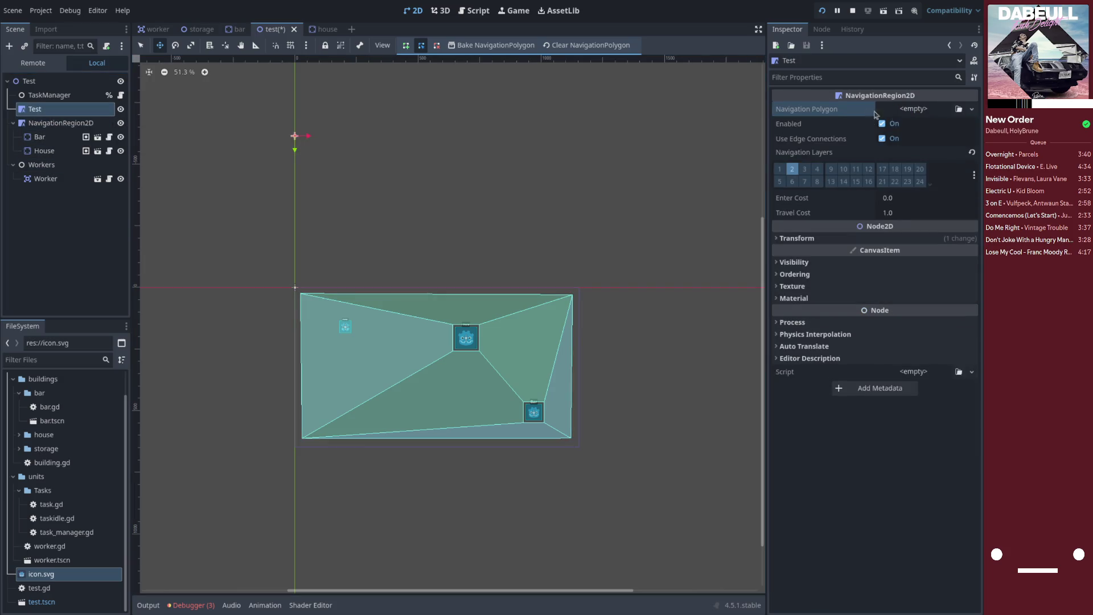
- Give Test a new empty NavigationPolygon and reset its position to 0, 0
click(914, 109)
click(924, 136)
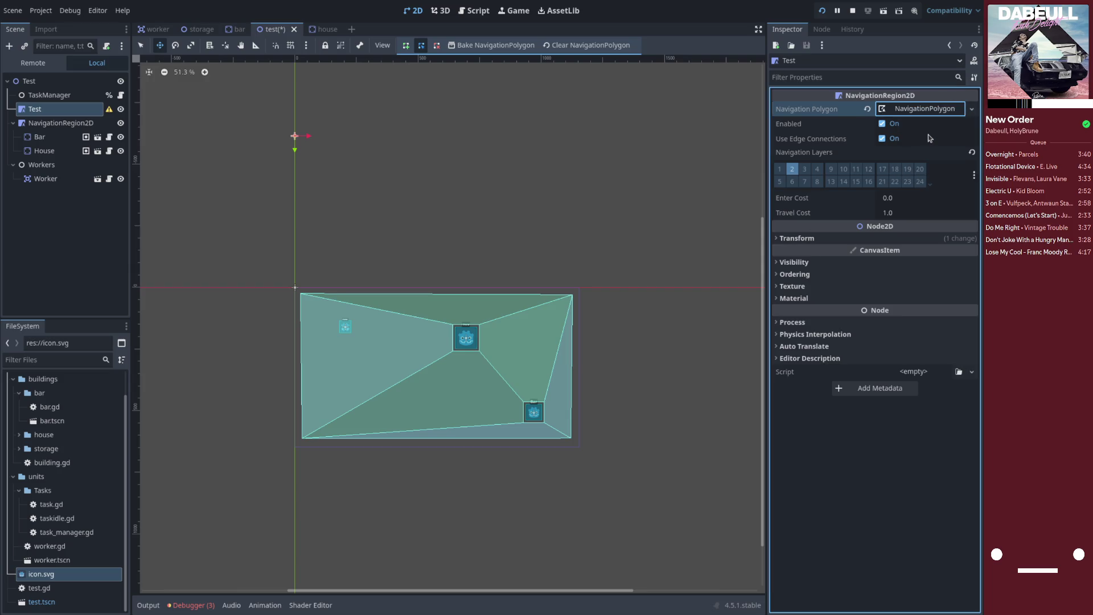
click(483, 51)
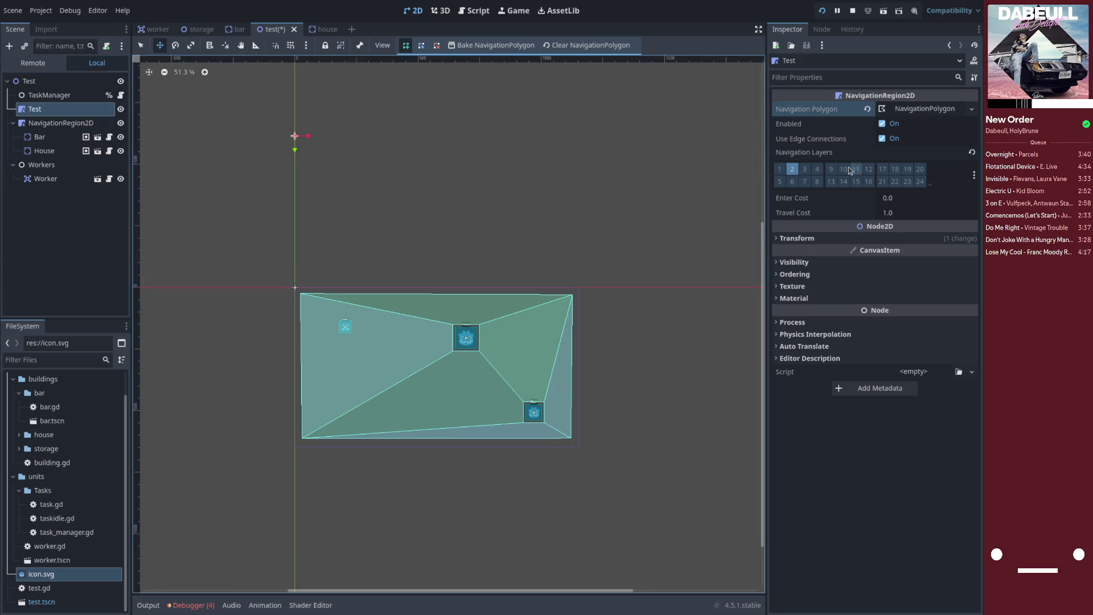
click(802, 243)
click(877, 252)
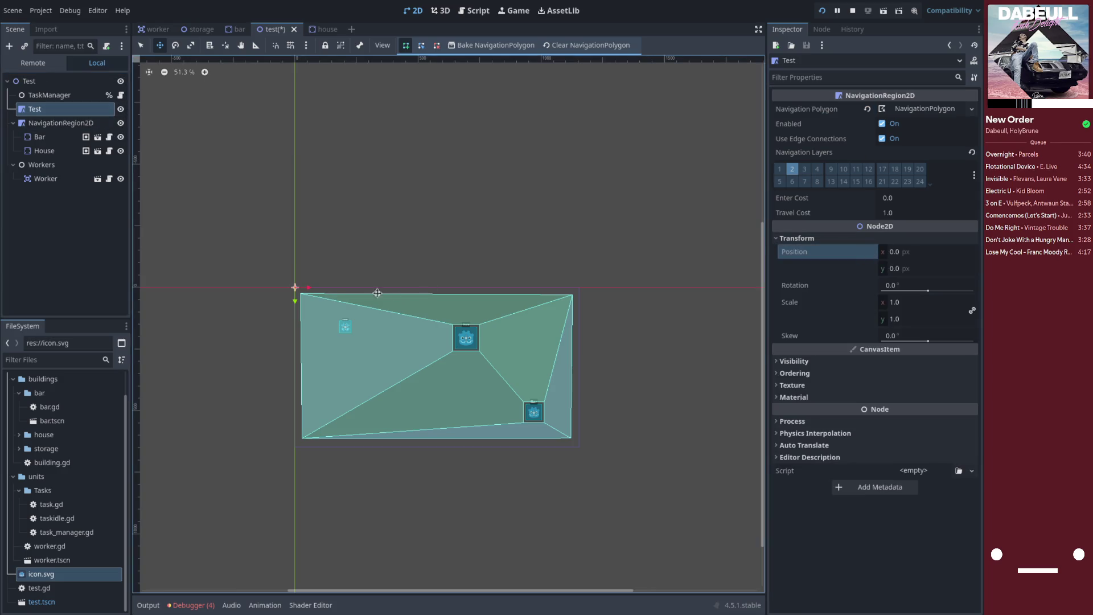
scroll(347, 276, up, 2)
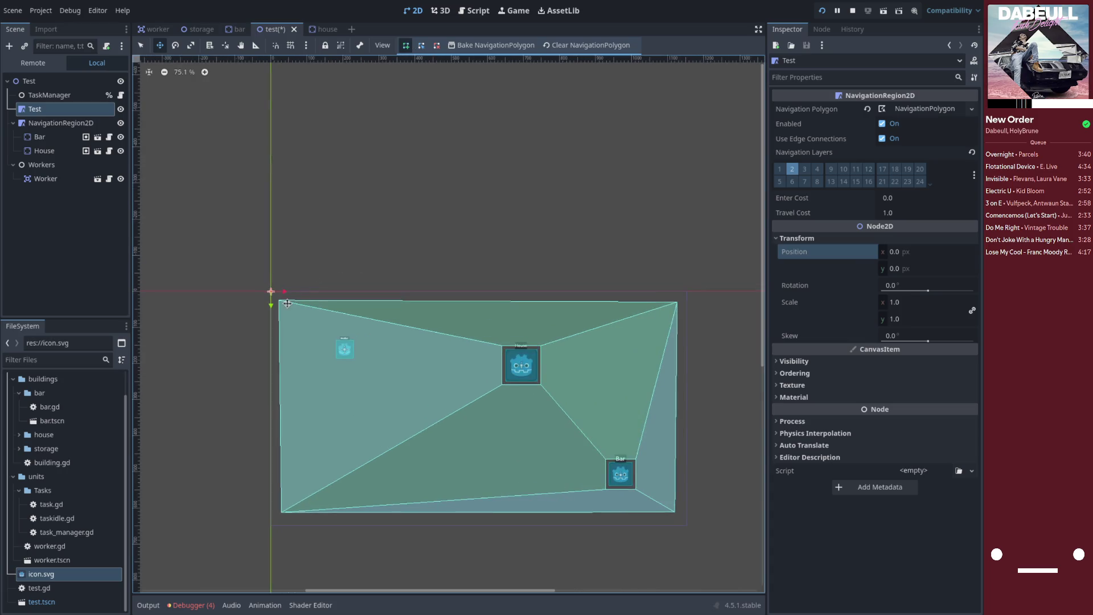
- Outline a four-corner rectangle, bake Test's polygon, and nest NavigationRegion2D under Test
key(q)
scroll(280, 305, up, 1)
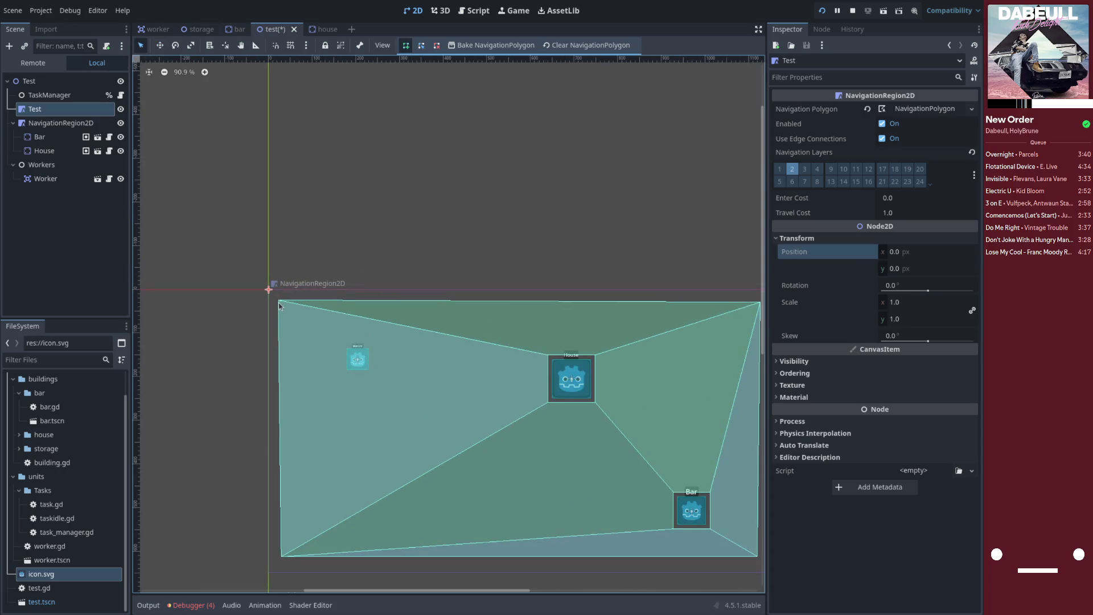
scroll(374, 337, down, 2)
click(638, 314)
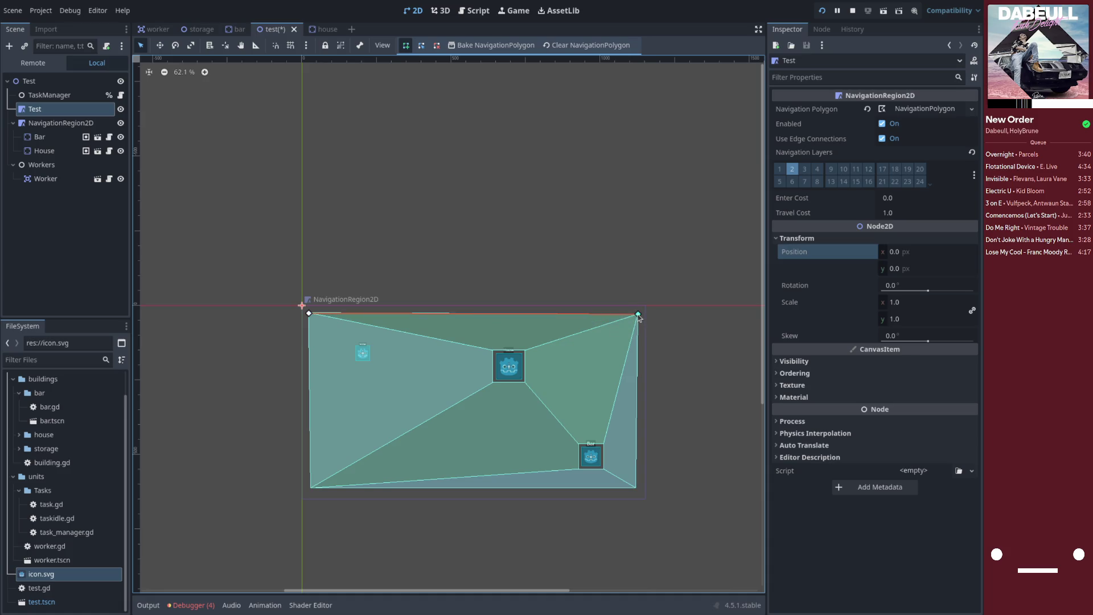
click(638, 487)
click(310, 488)
click(309, 313)
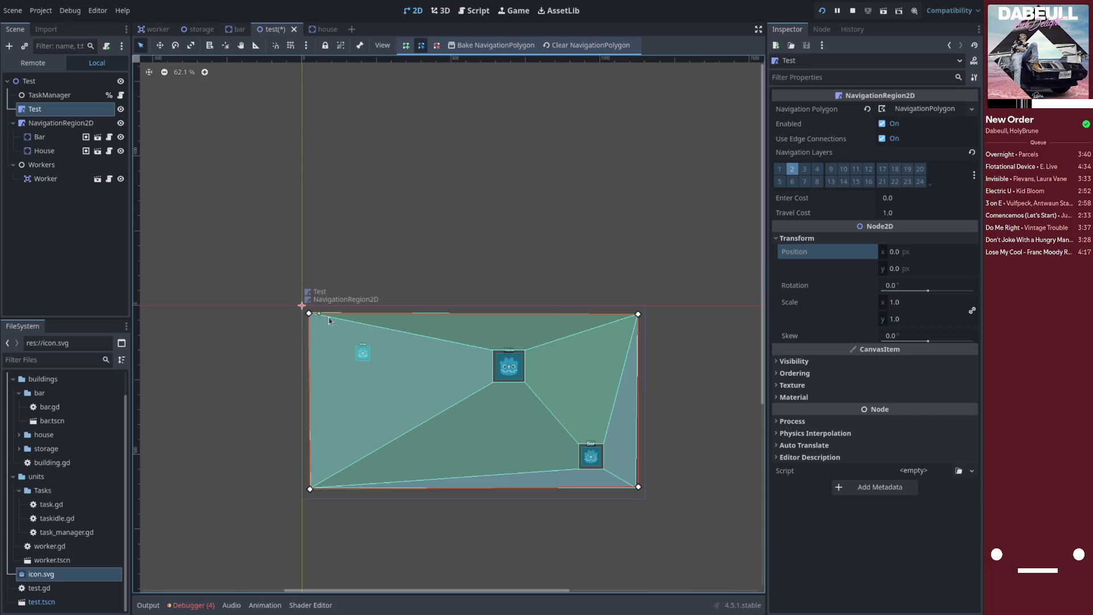
click(471, 47)
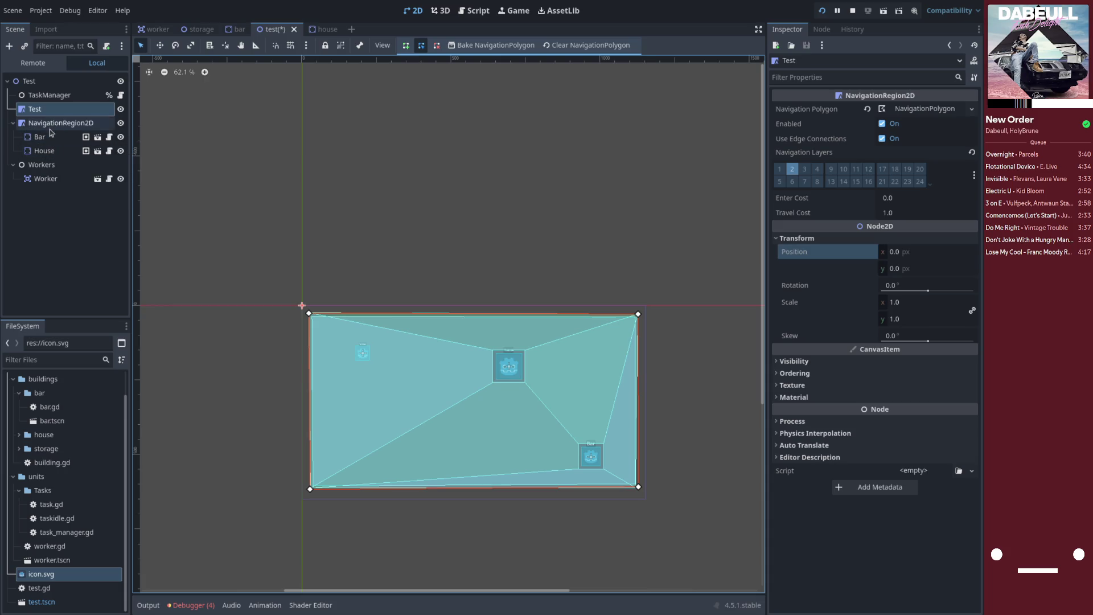
mouse_move(51, 126)
mouse_down()
mouse_move(63, 112)
mouse_move(65, 128)
mouse_move(73, 112)
mouse_up()
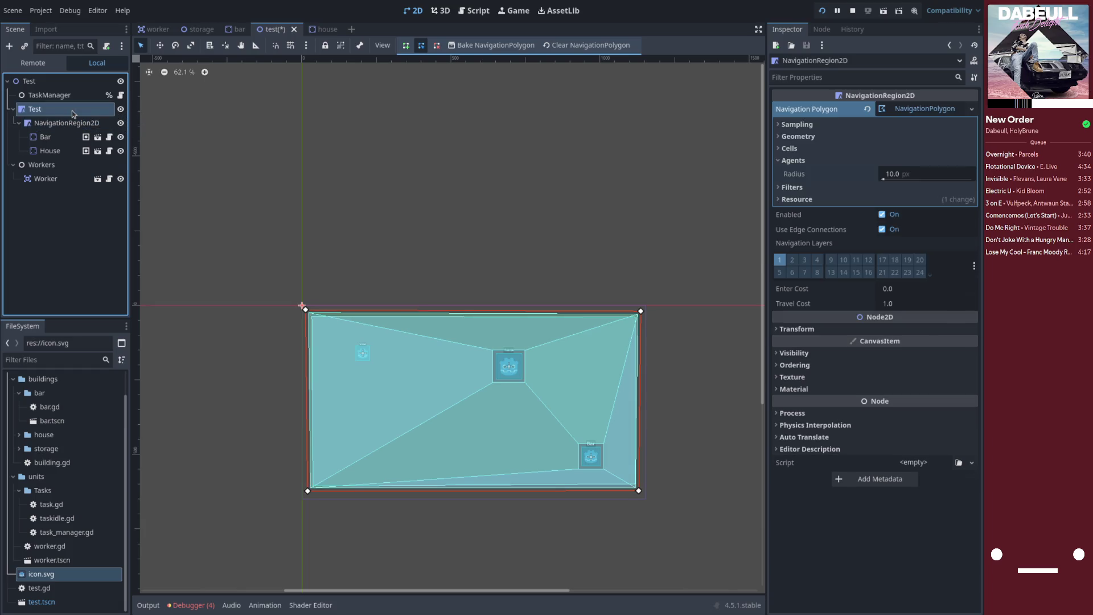
- Rebake the navigation mesh and toggle NavigationRegion2D's visibility off and back on
click(501, 47)
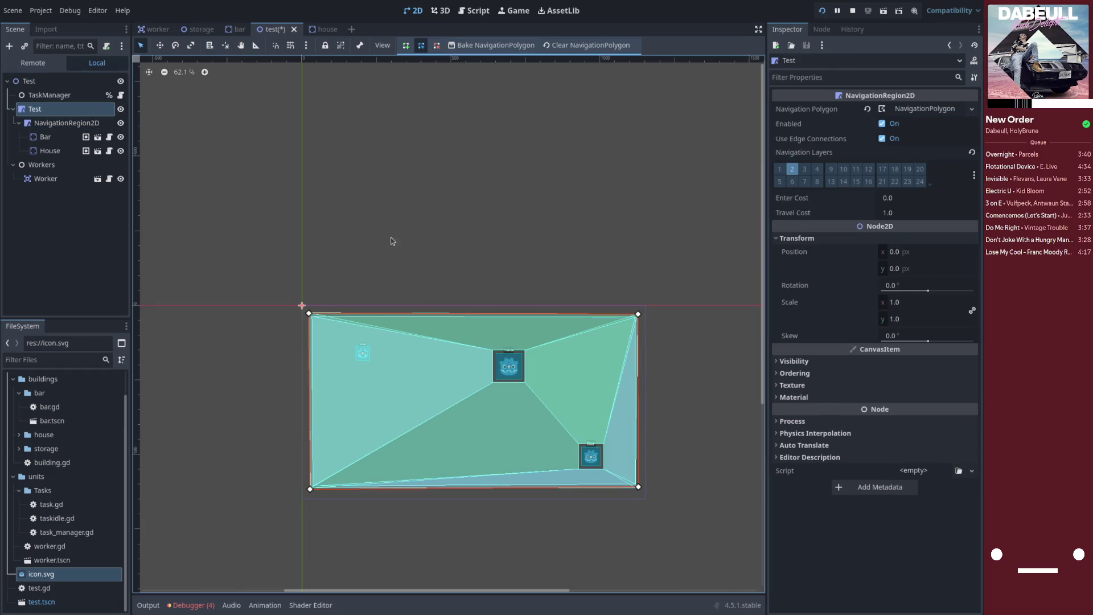
click(121, 125)
click(120, 124)
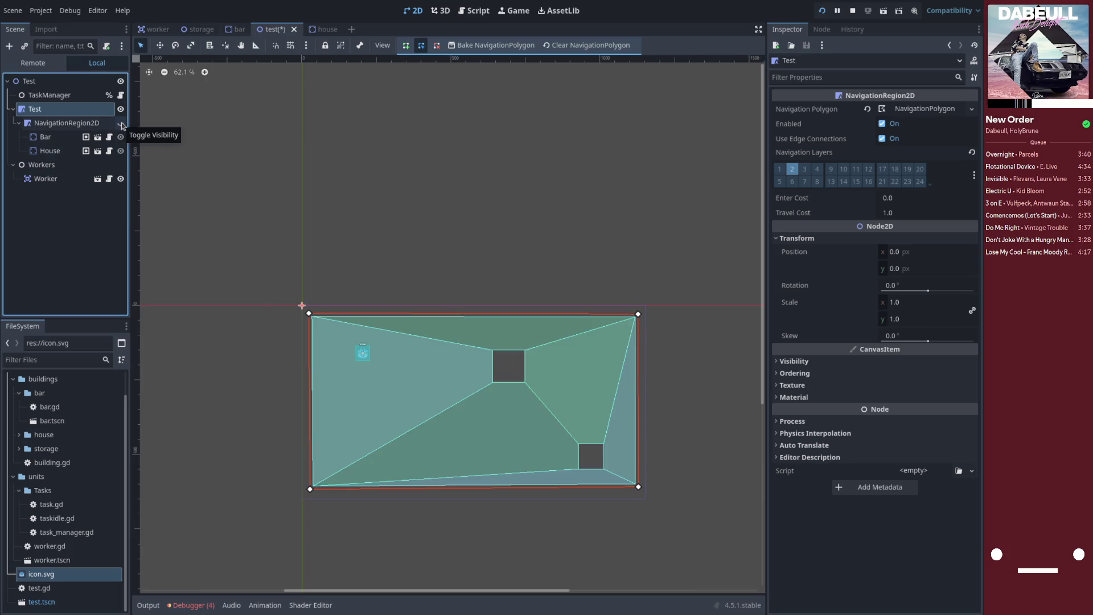
click(122, 123)
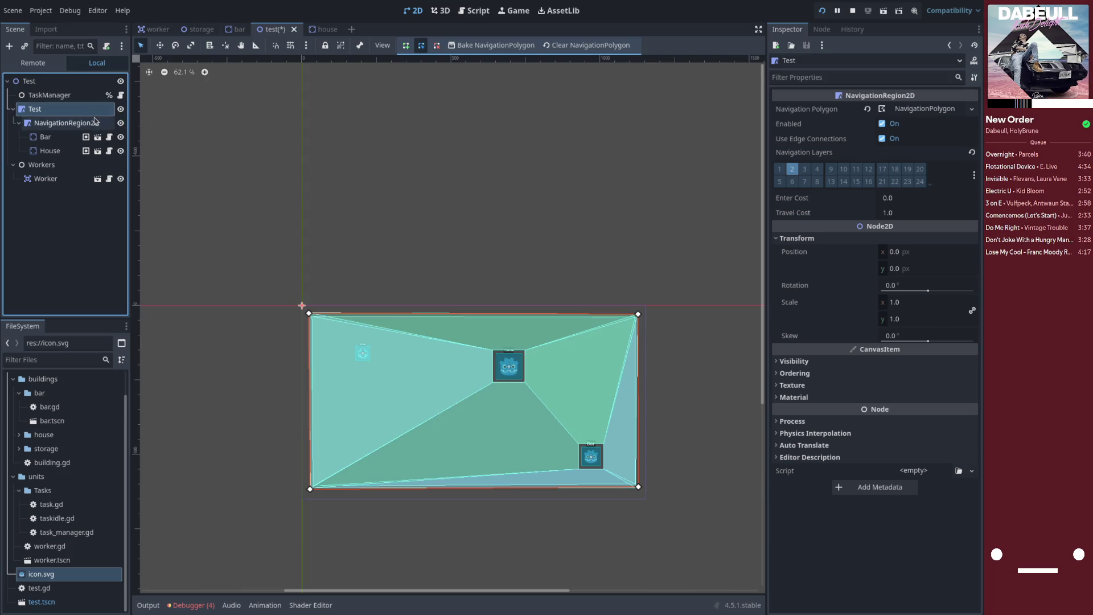
click(87, 129)
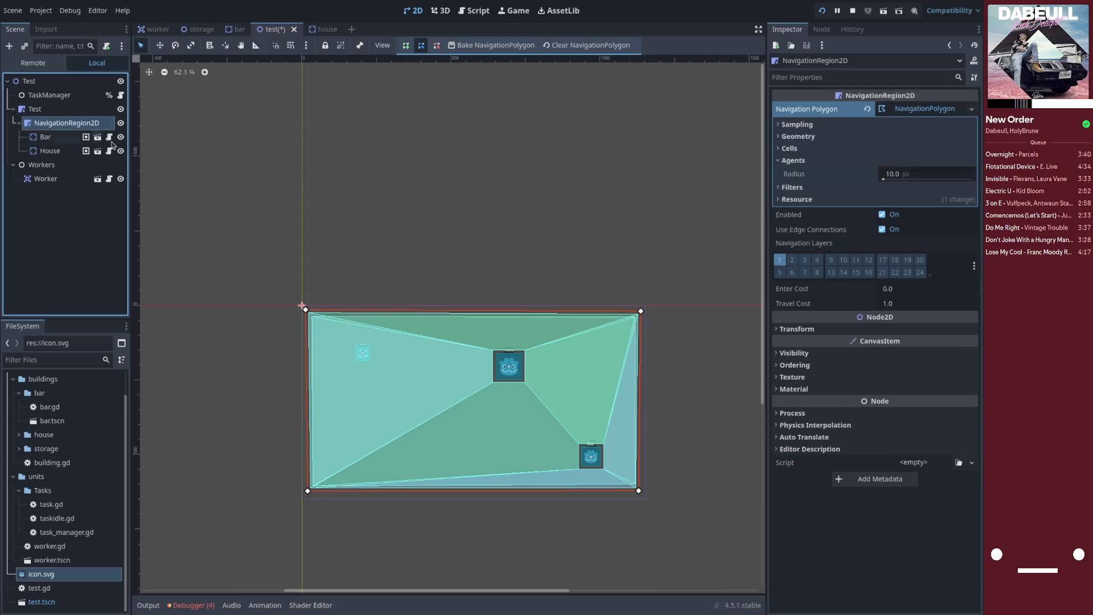
- Select the Test region and expand its NavigationPolygon resource in the Inspector
scroll(501, 393, up, 5)
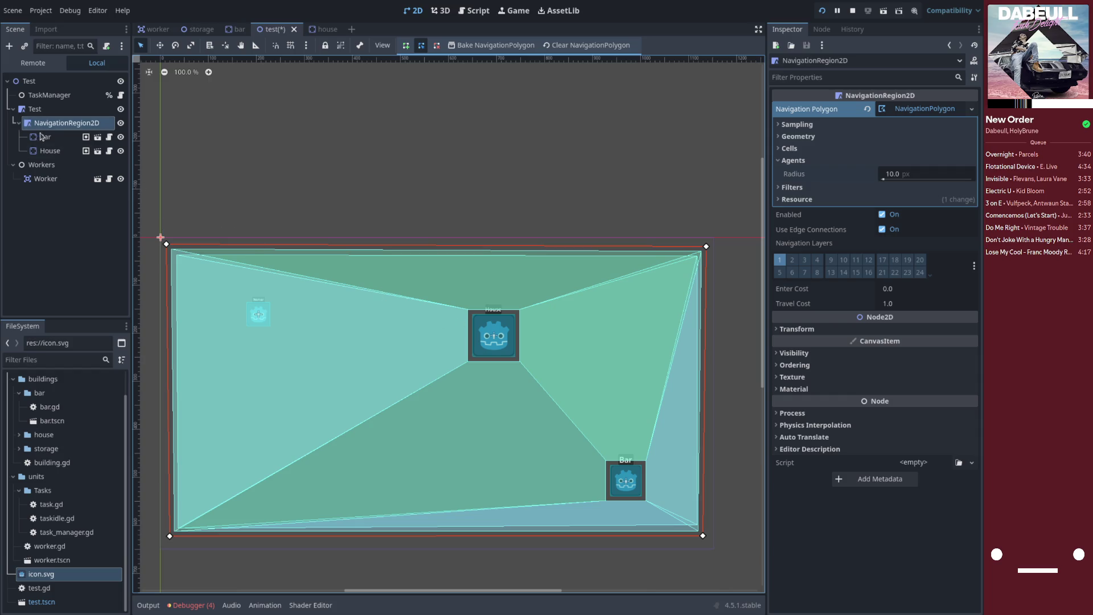
click(35, 109)
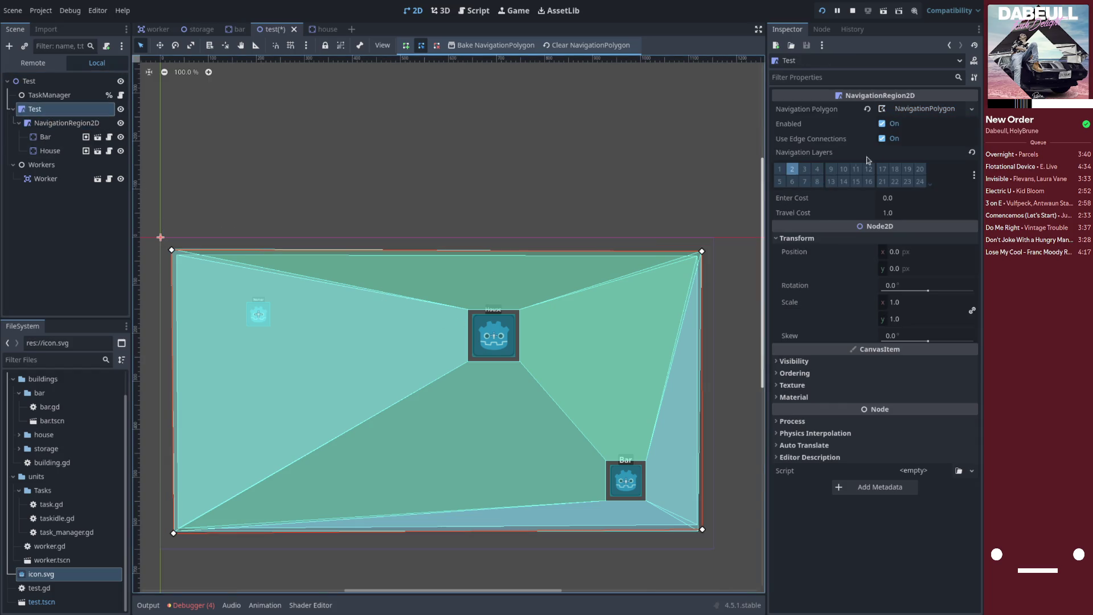
click(919, 109)
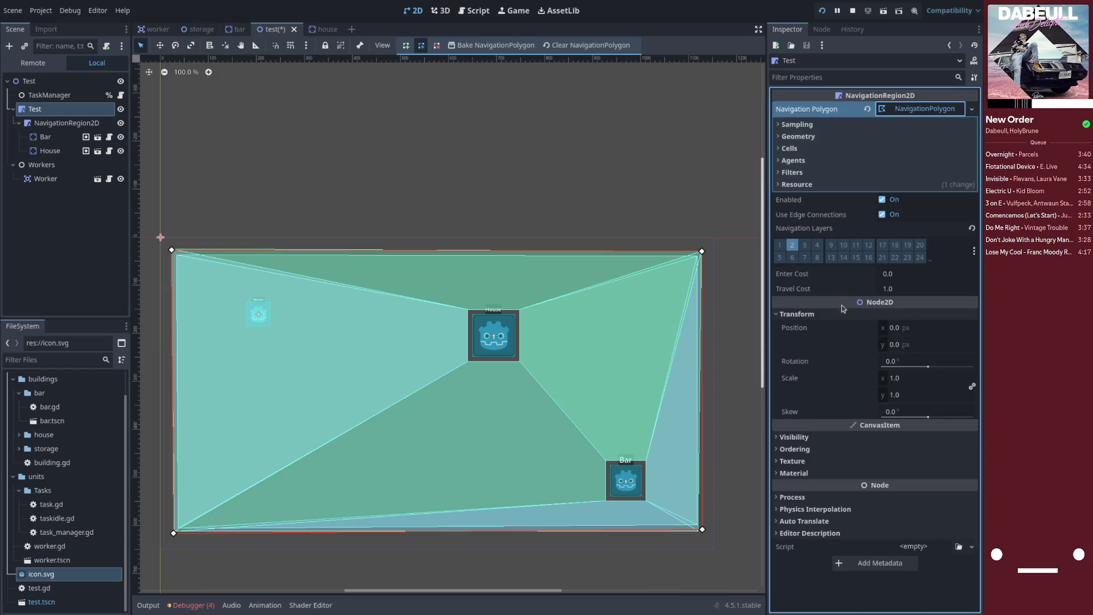
- Set the Test polygon's agent radius to 100.5 and save the scene
click(826, 150)
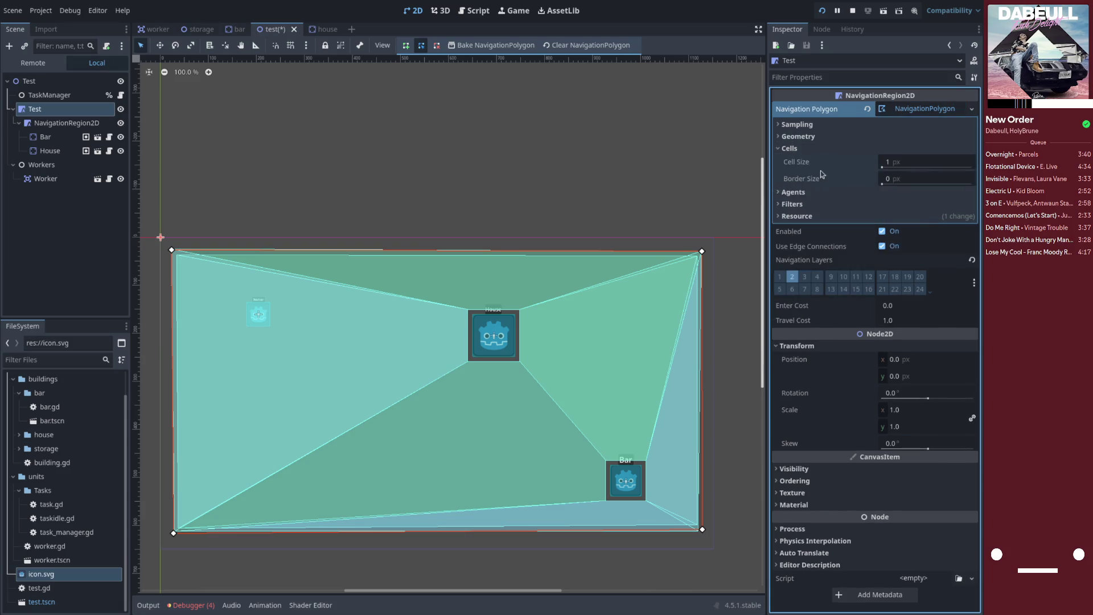
click(818, 193)
drag(892, 210, 928, 209)
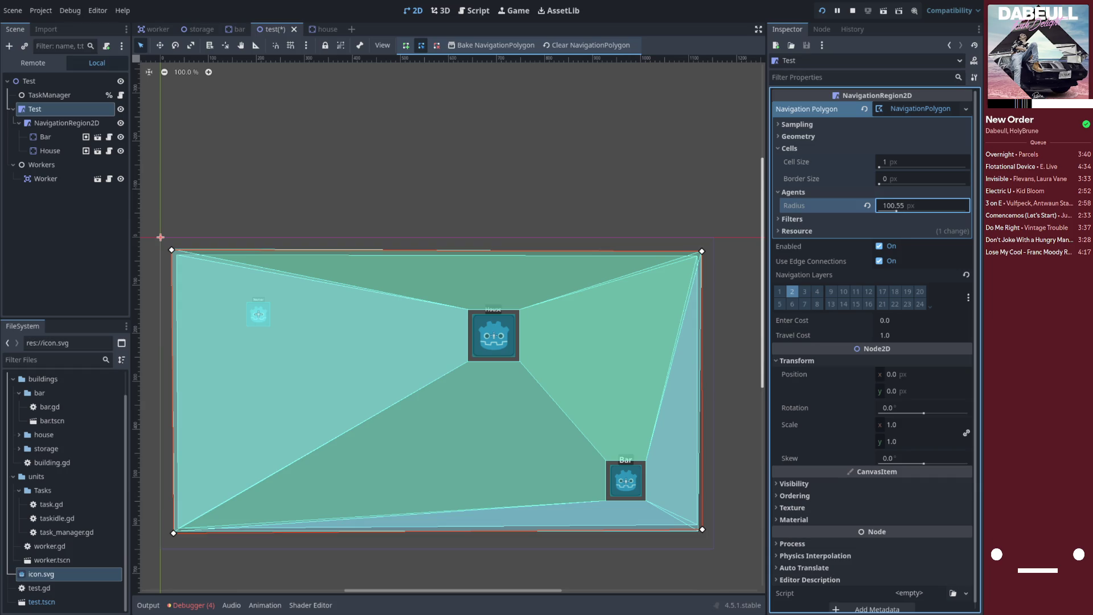
text(100.5)
key(Return)
key(ctrl+s)
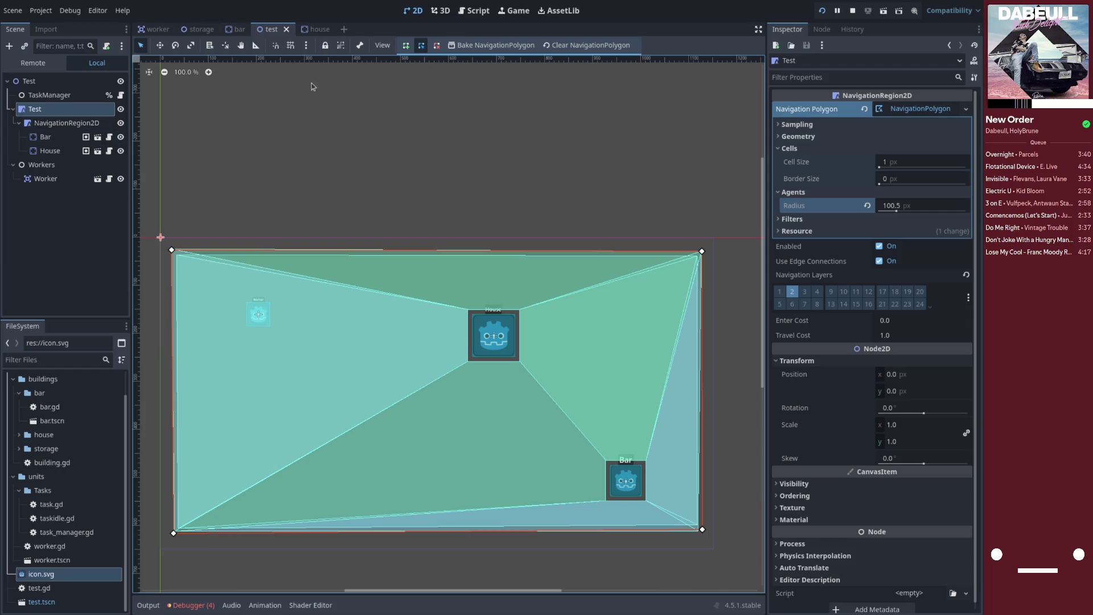
- Rebake the Test and NavigationRegion2D meshes so the buildings carve wide gaps
click(496, 45)
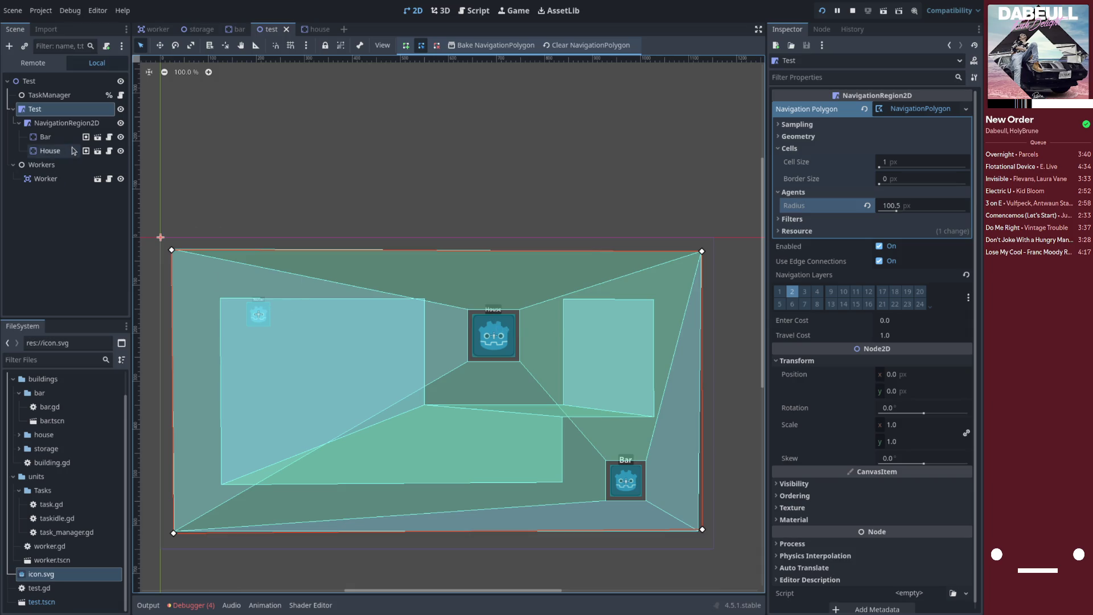
click(66, 123)
click(466, 46)
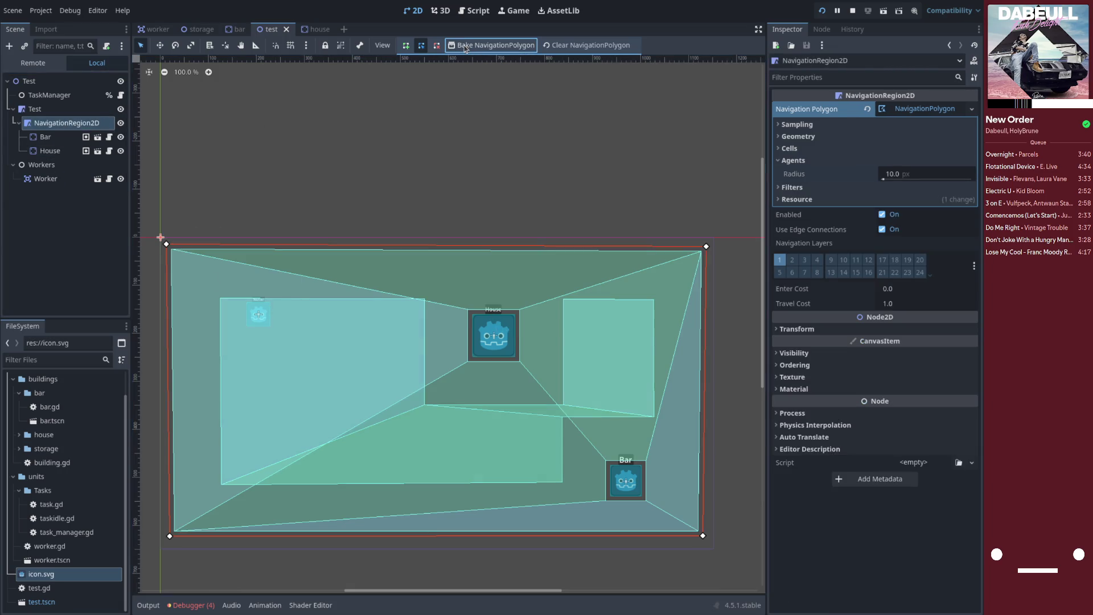
click(51, 110)
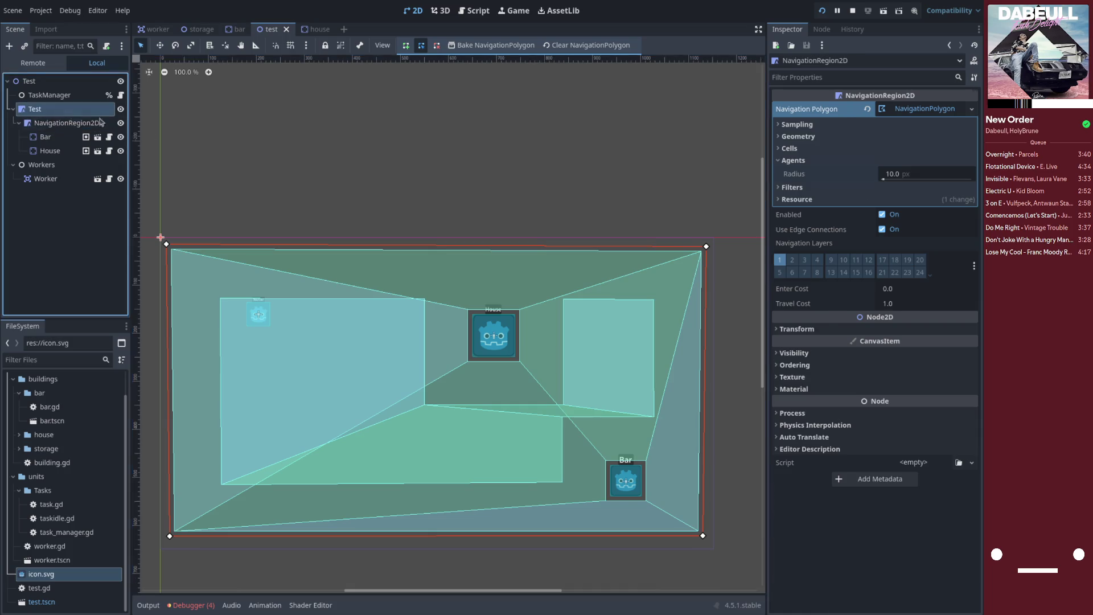
scroll(551, 284, down, 4)
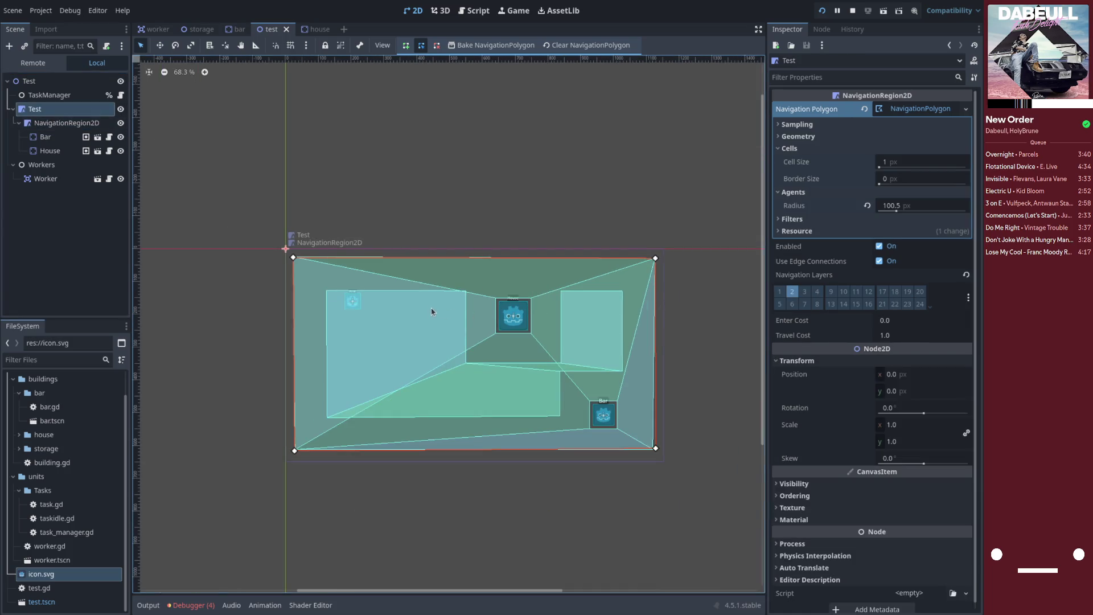
- Drag all four Test outline corners outward beyond the first region and rebake the mesh
mouse_move(293, 257)
mouse_down()
mouse_move(285, 227)
mouse_move(264, 214)
mouse_up()
drag(656, 259, 687, 222)
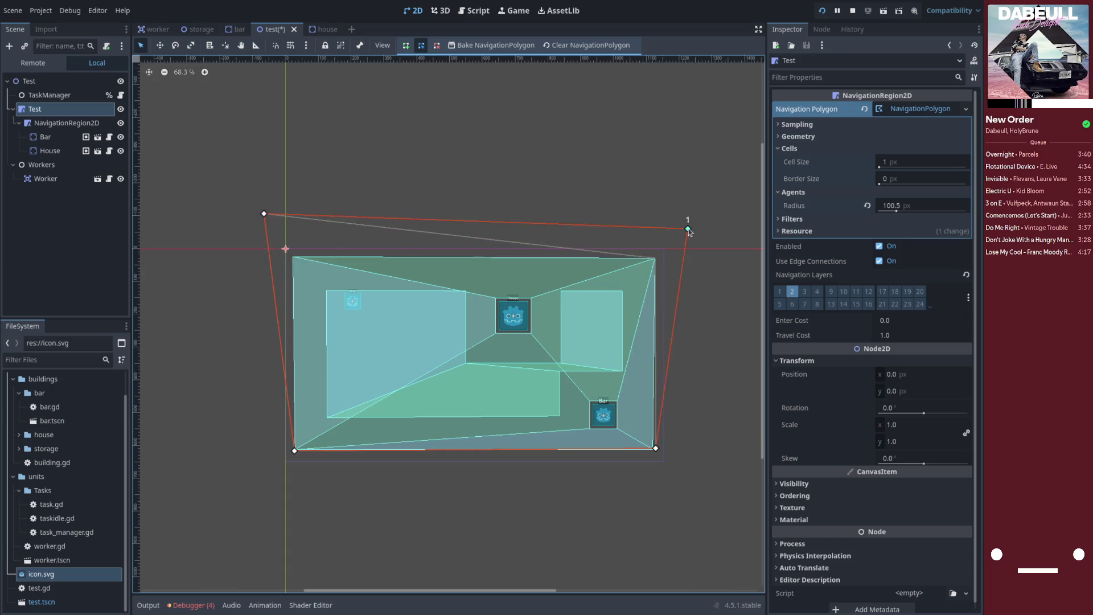
drag(656, 448, 689, 480)
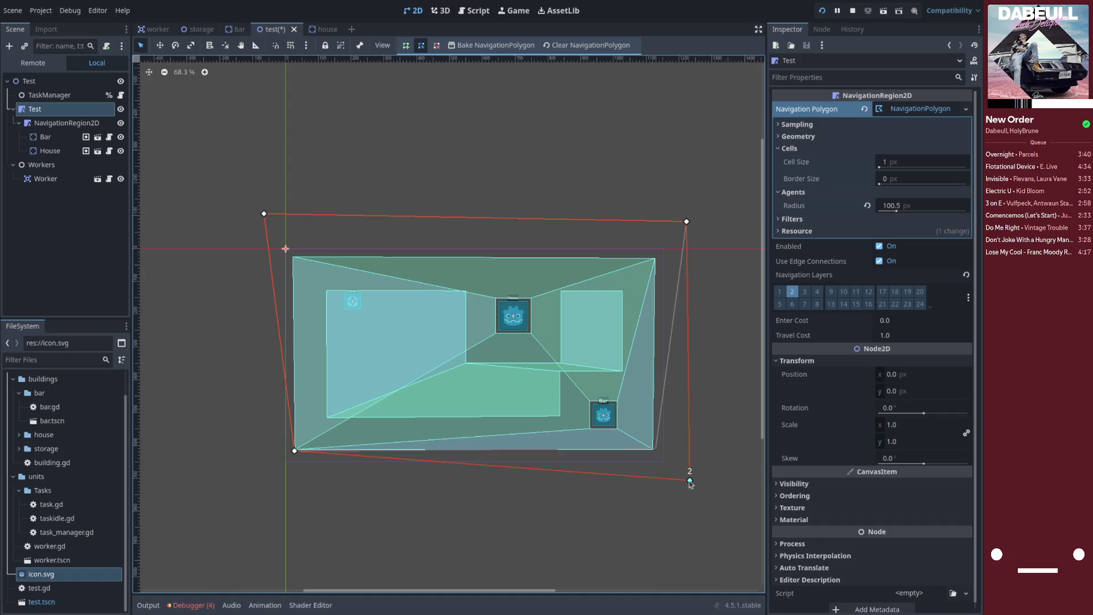
drag(294, 451, 272, 487)
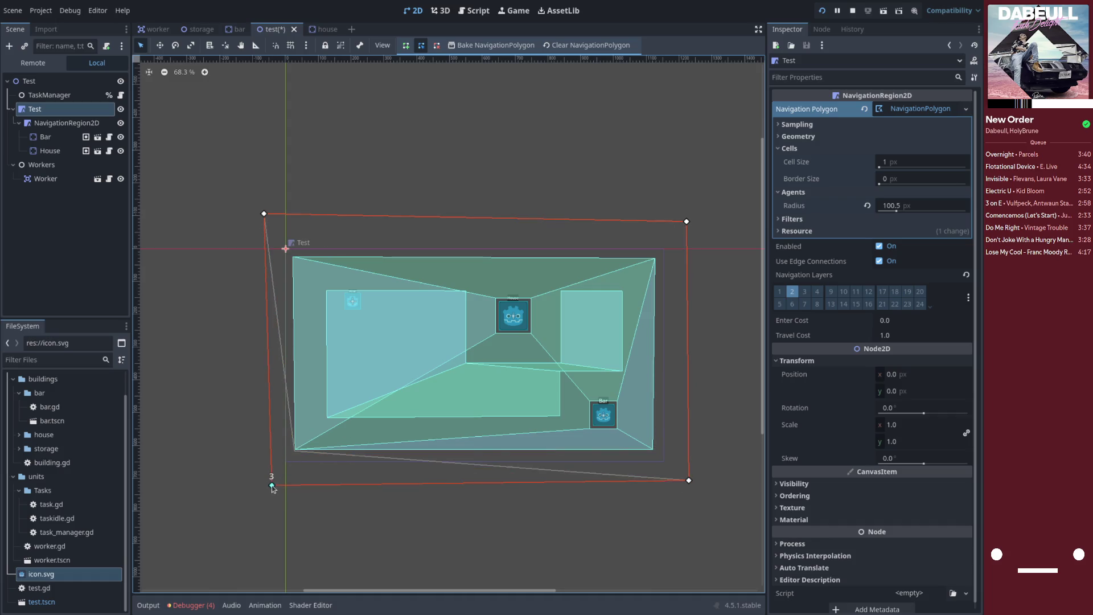
click(483, 47)
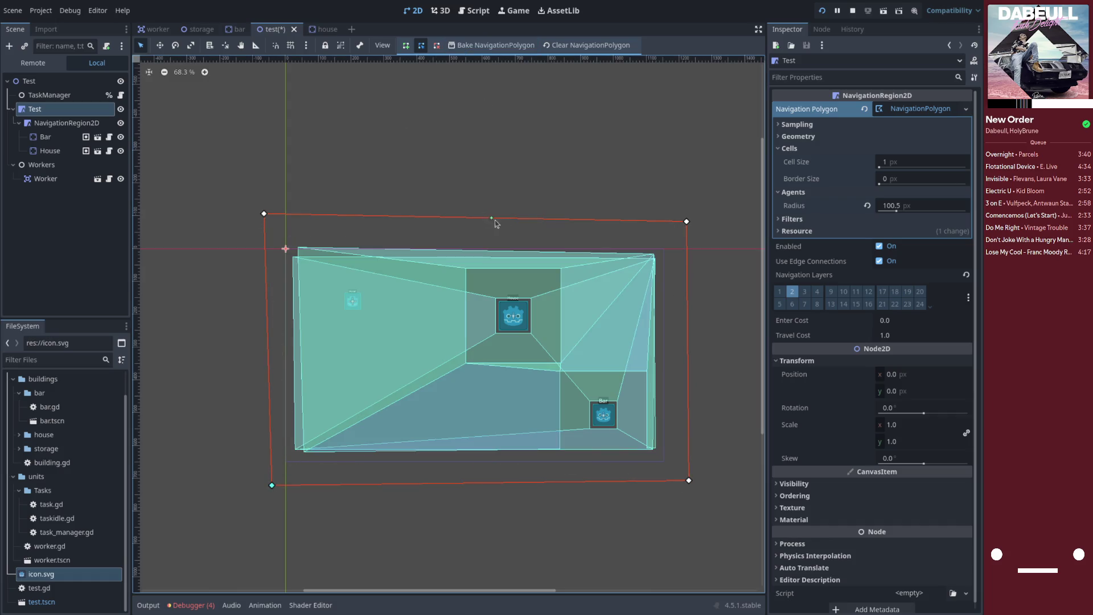
drag(687, 222, 690, 208)
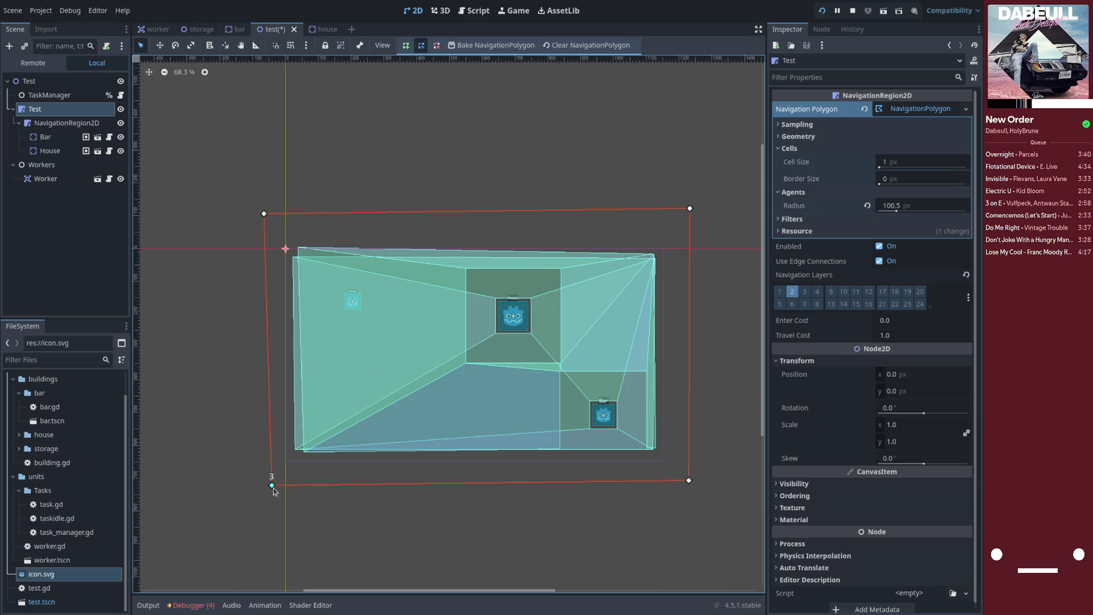
drag(272, 487, 265, 485)
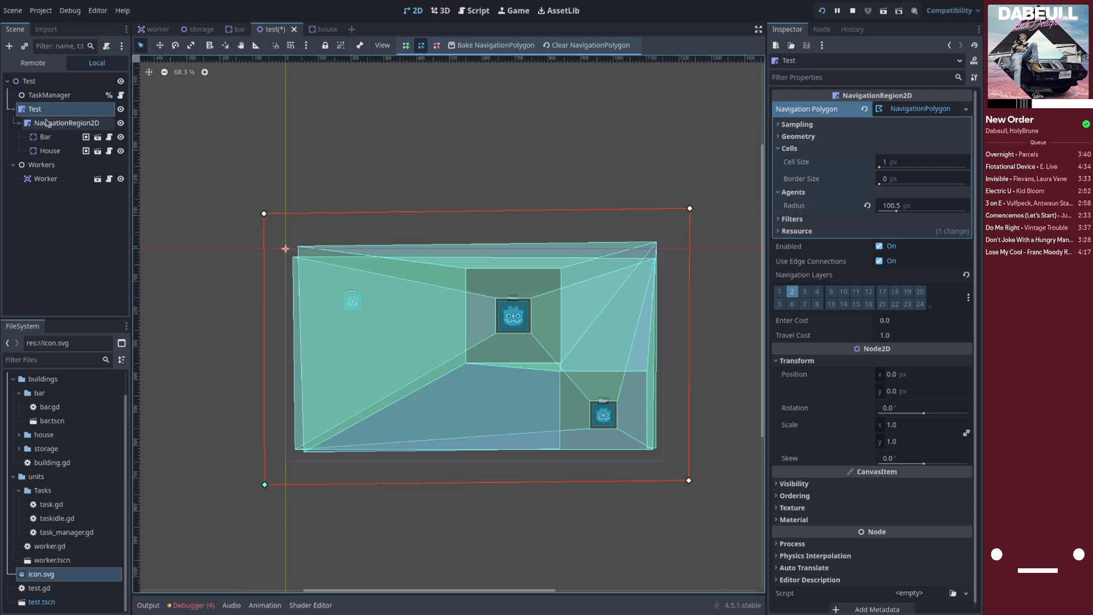
- Rename the Test node to LargeRadiusNavi
double_click(86, 110)
text(LargeRadiusNav)
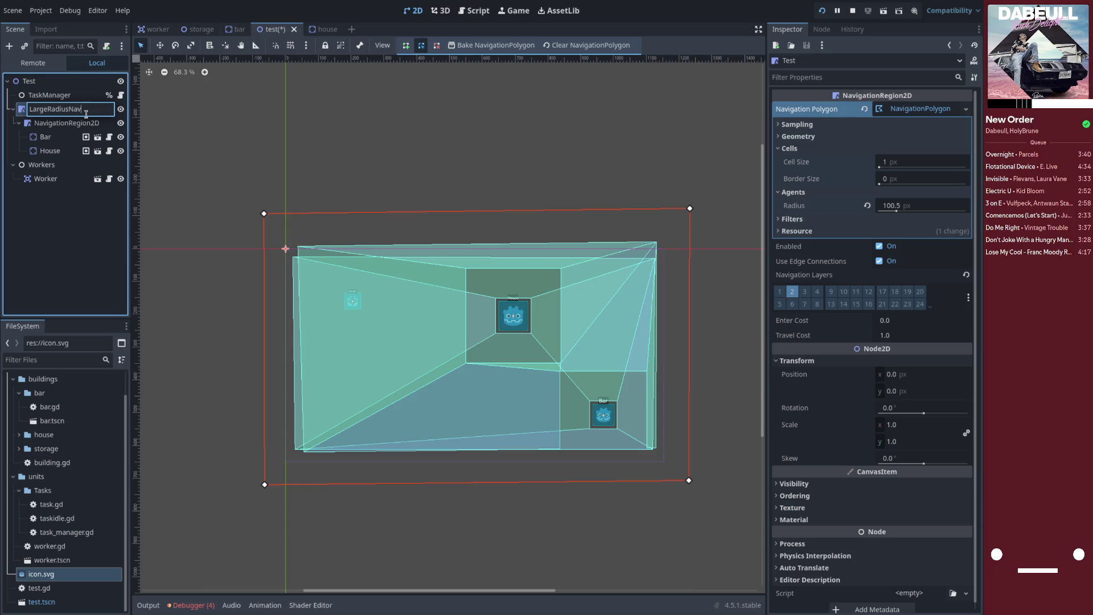
text(i)
key(Return)
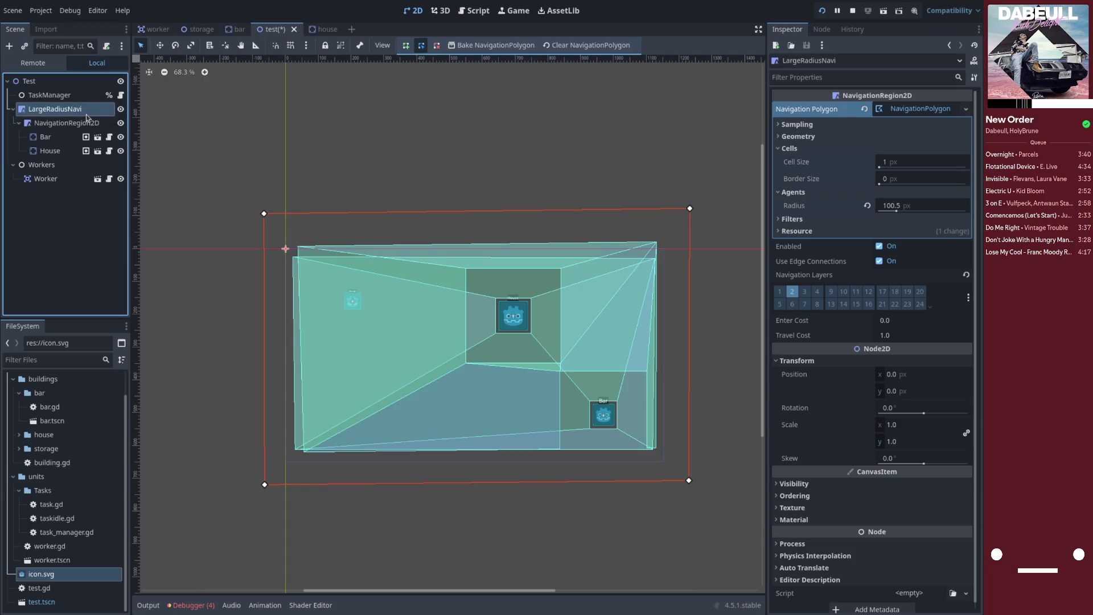
click(69, 123)
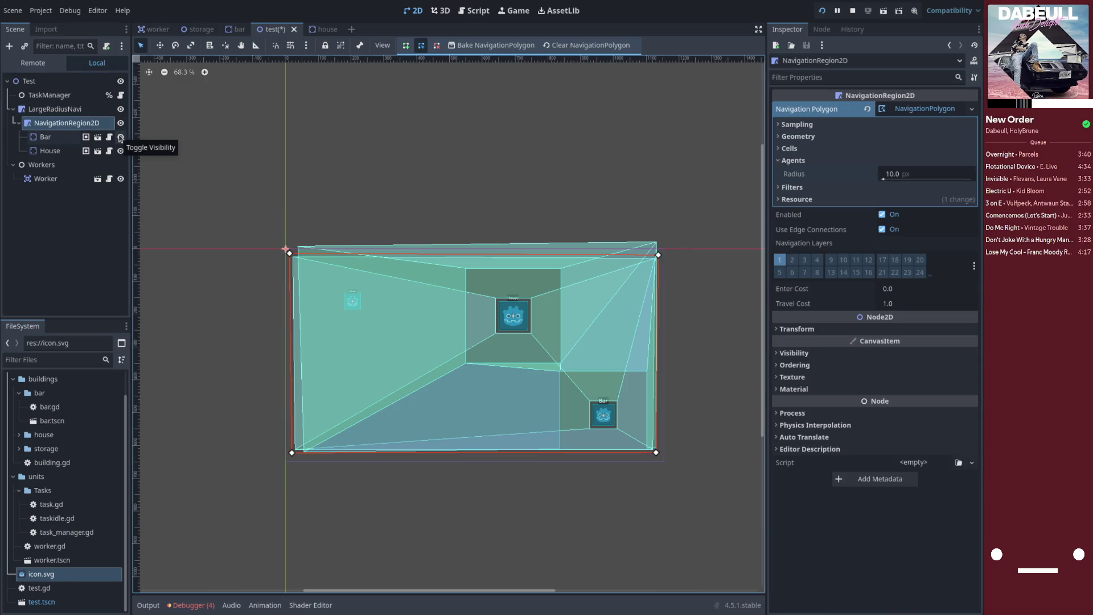
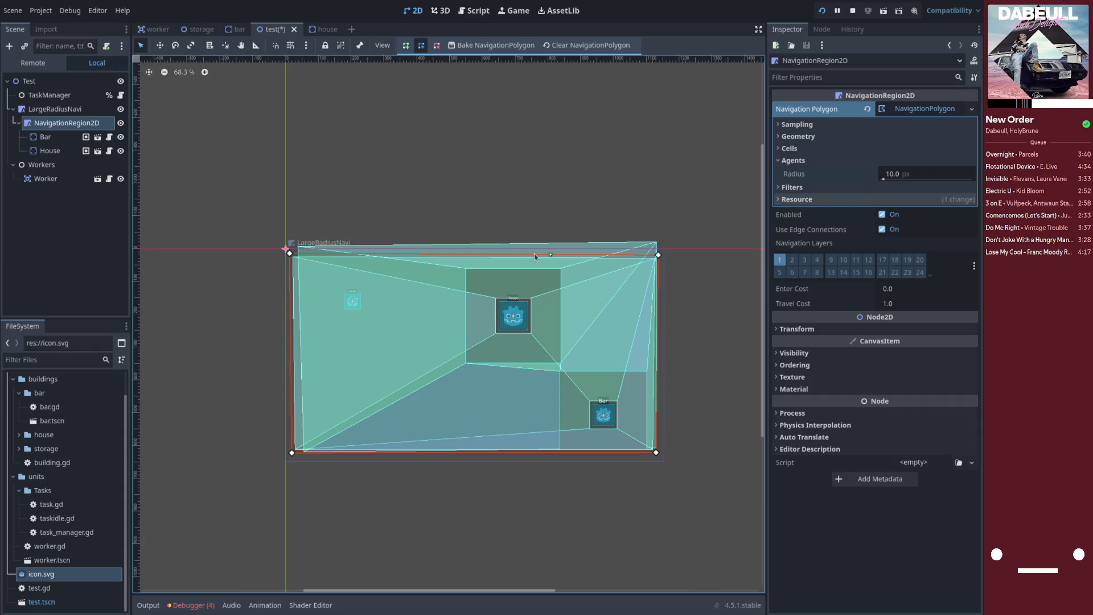
- Review the LargeRadiusNavi, NavigationRegion2D, Bar, Worker and Workers nodes, then switch to the Script workspace
click(56, 110)
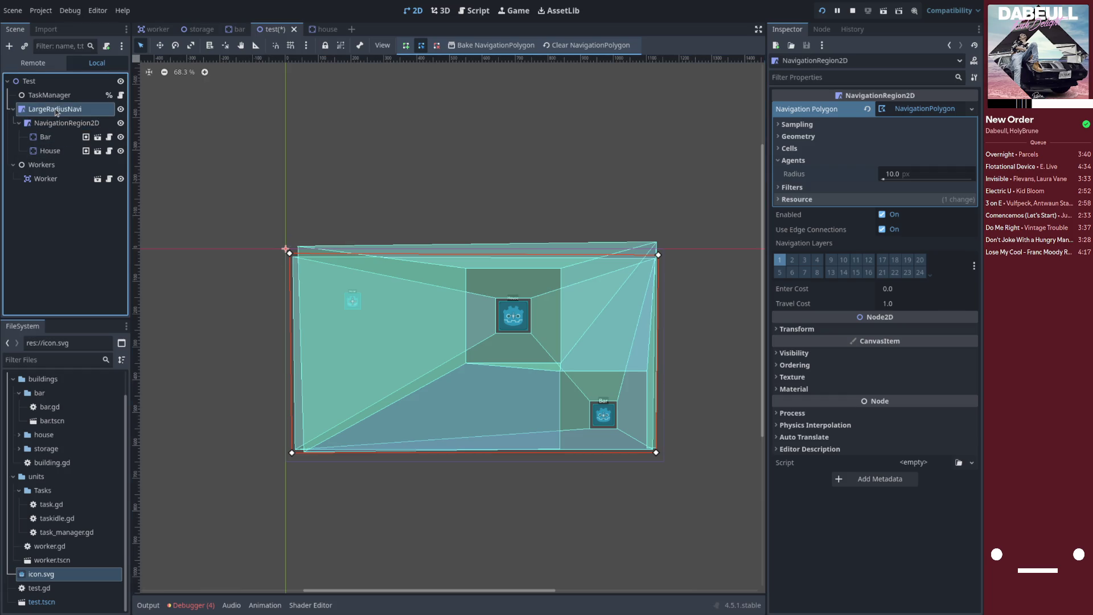
click(57, 123)
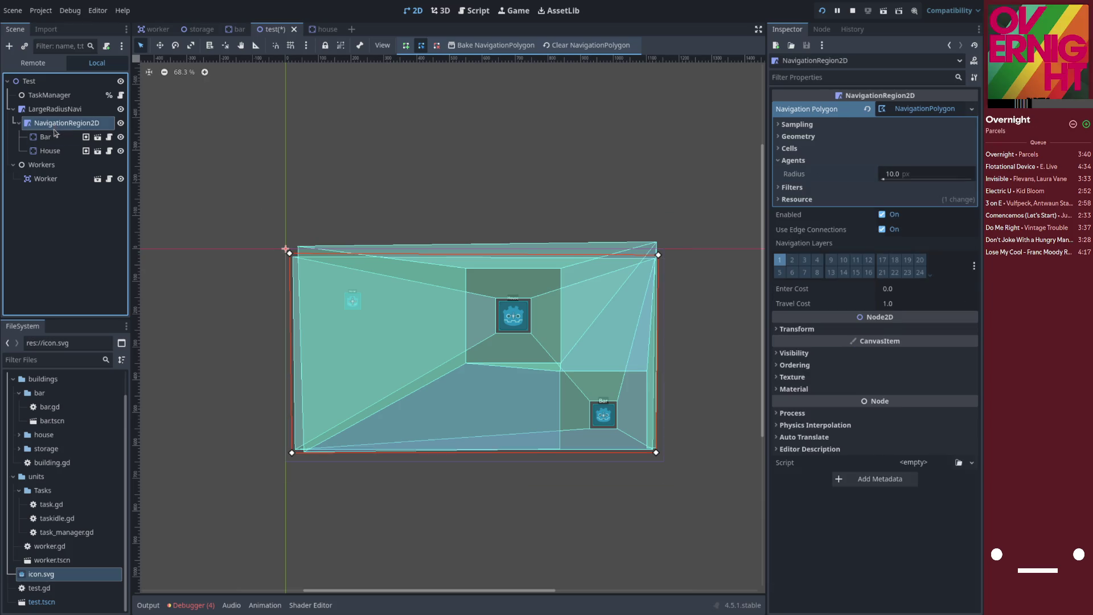
click(49, 138)
click(46, 179)
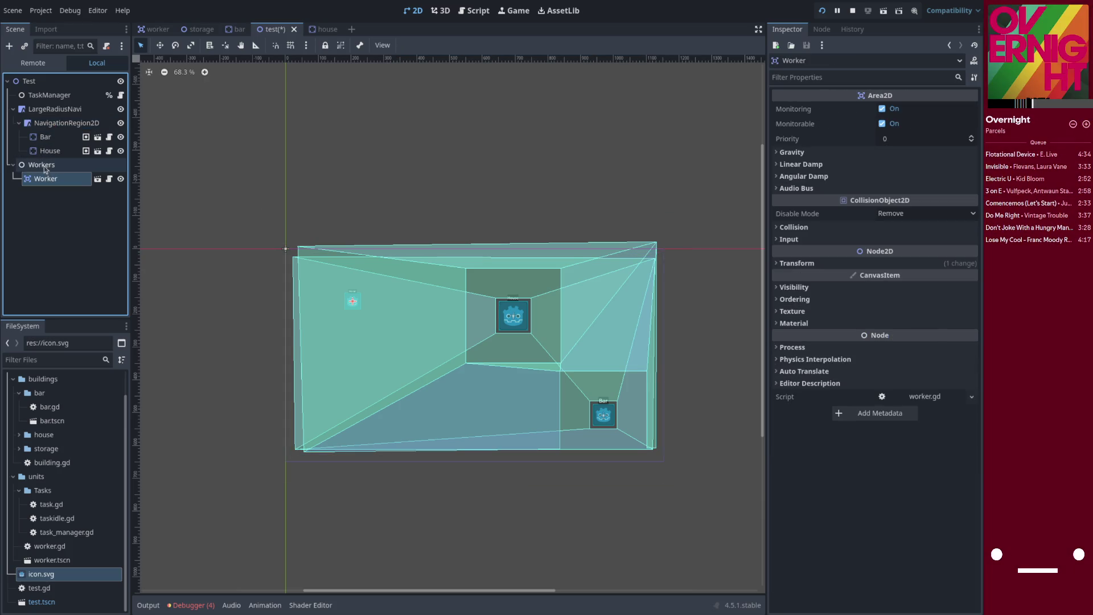
click(44, 167)
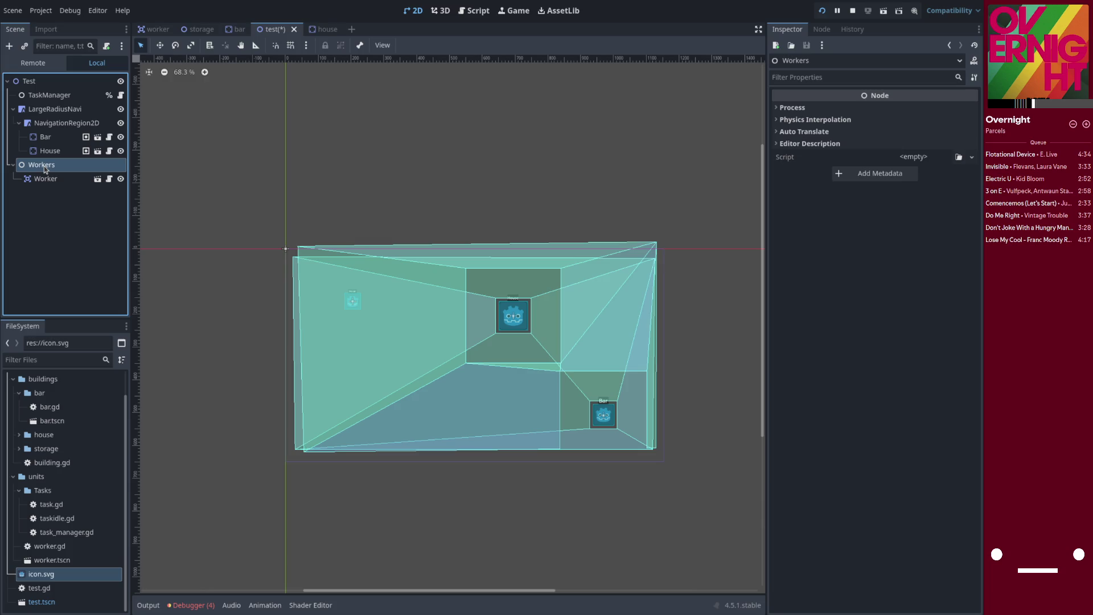
click(475, 10)
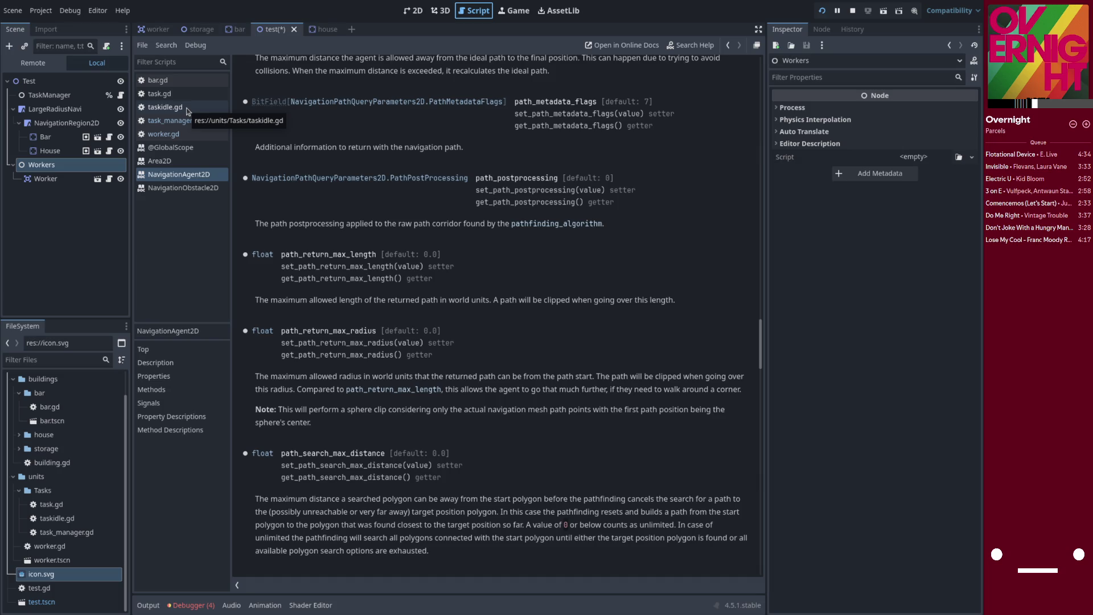
- Open worker.gd and select the NavigationAgent2D type on line 4
click(164, 134)
scroll(360, 255, up, 5)
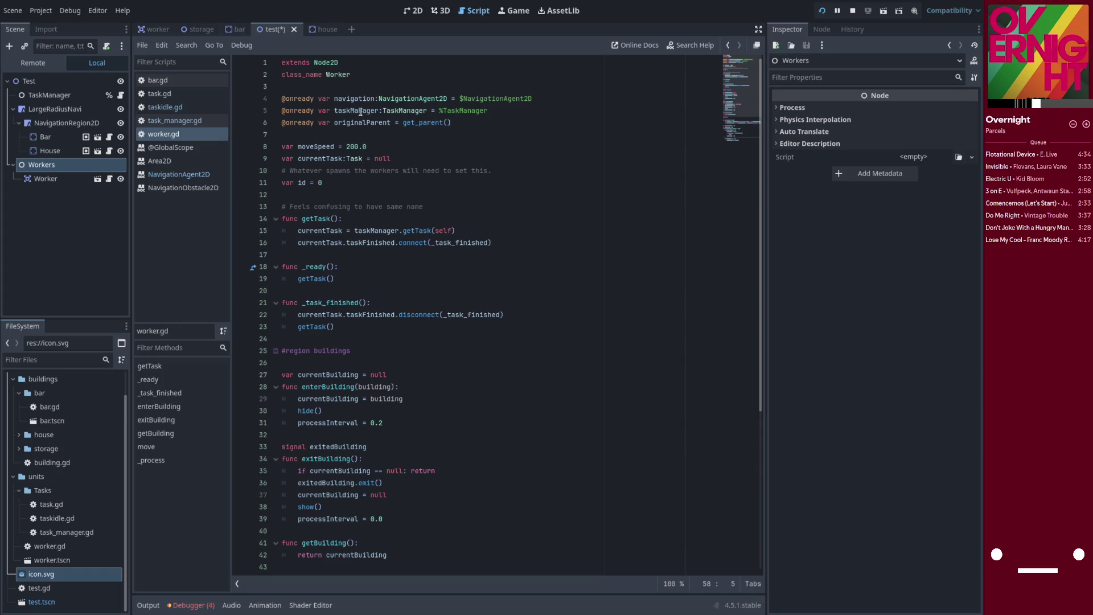
double_click(406, 98)
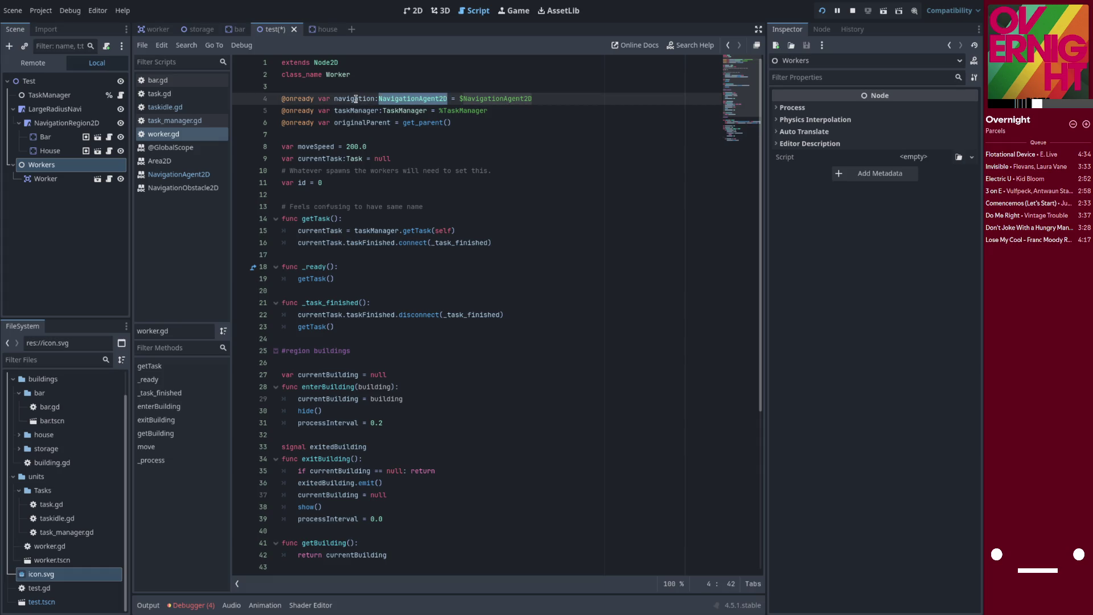
- In the worker scene, uncheck Avoidance Enabled on the NavigationAgent2D node and collapse Avoidance
click(154, 29)
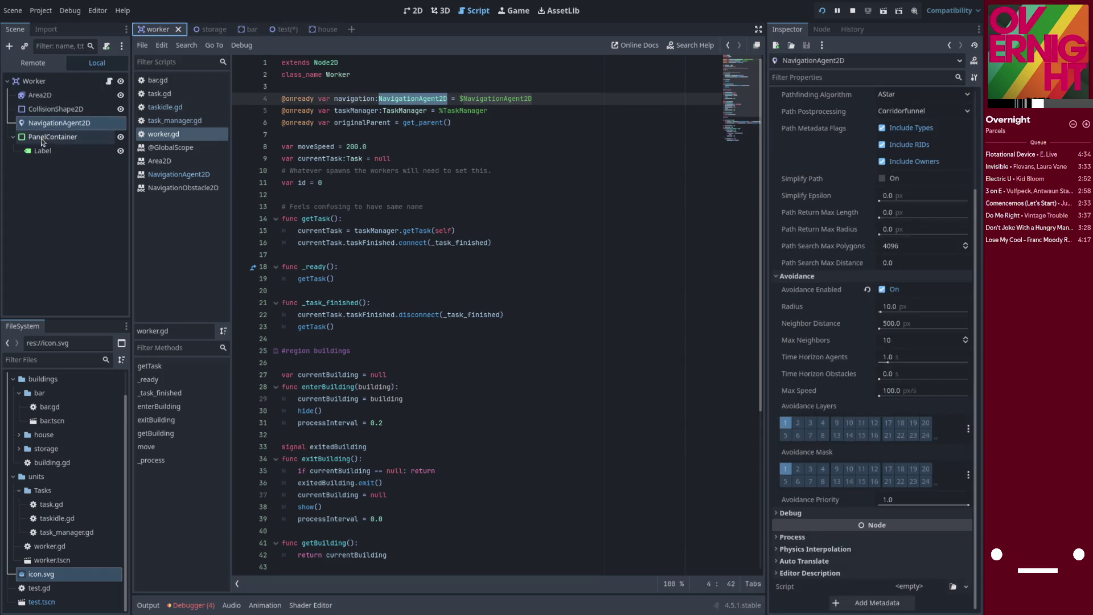
click(65, 121)
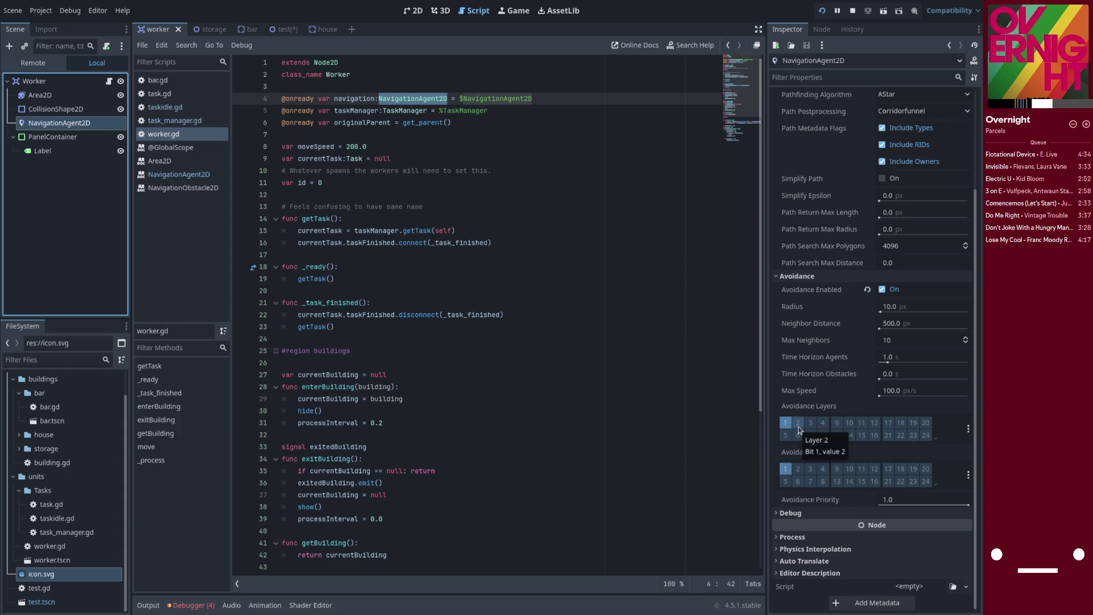
mouse_move(825, 412)
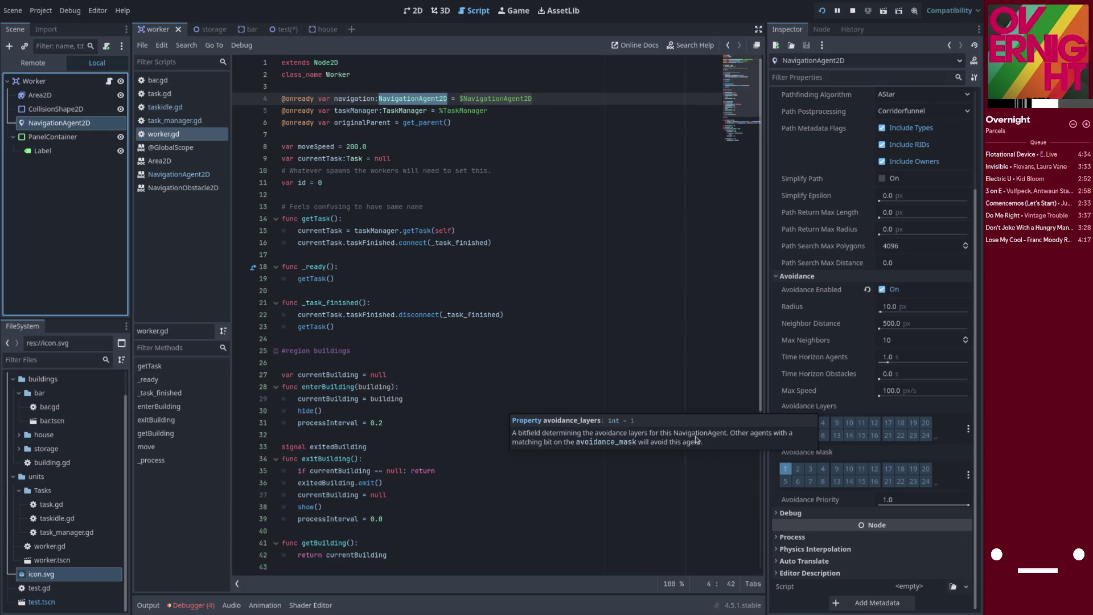
click(883, 290)
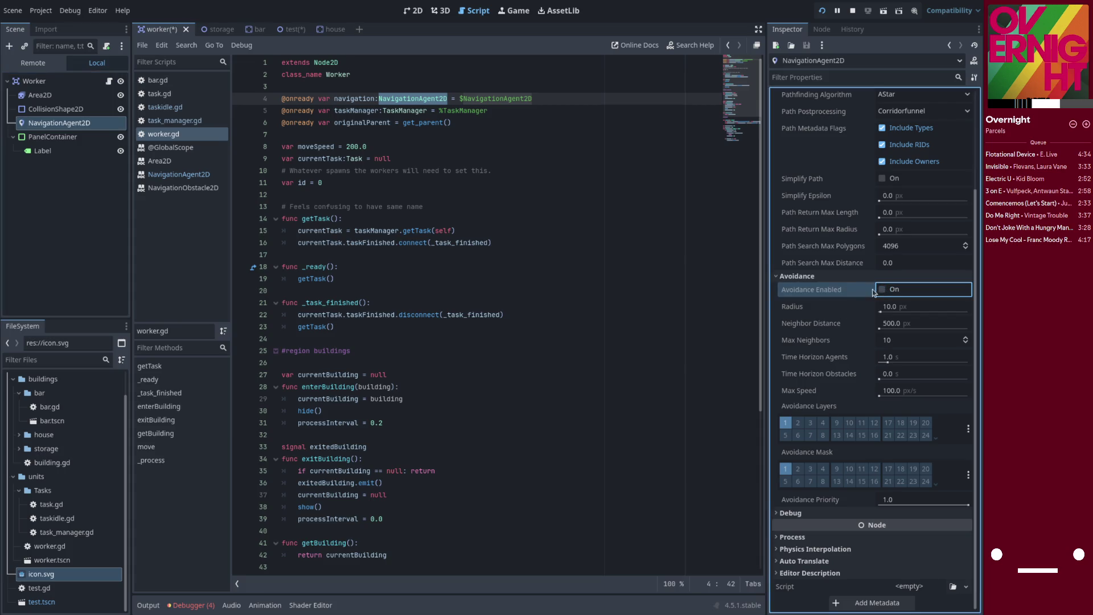
click(782, 277)
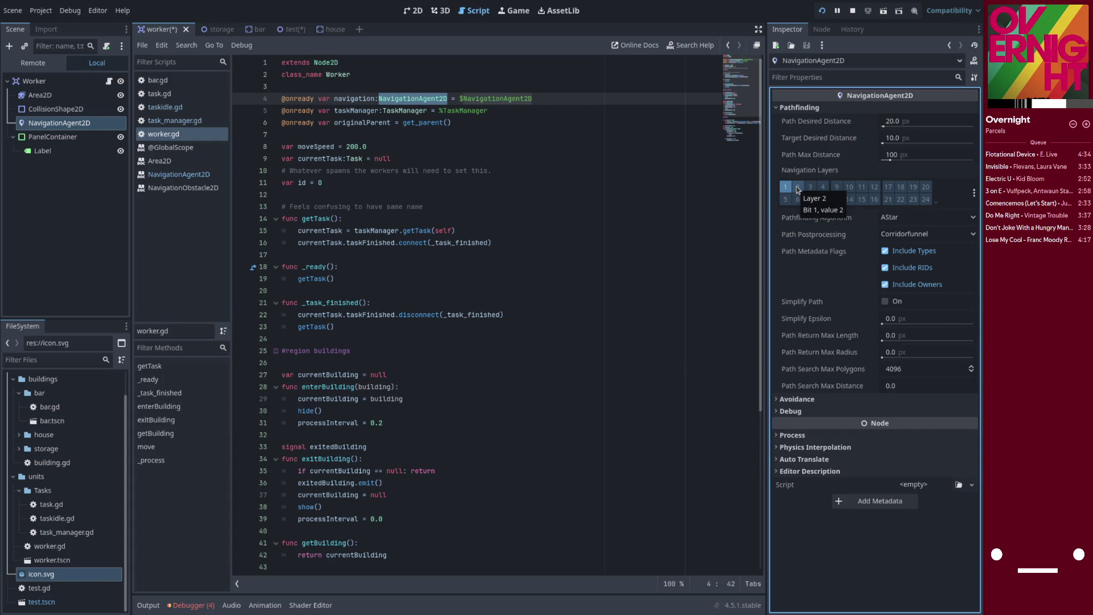
- Open taskidle.gd and locate the _walkActivity (line 74) and walkActivity (line 81) functions
click(177, 108)
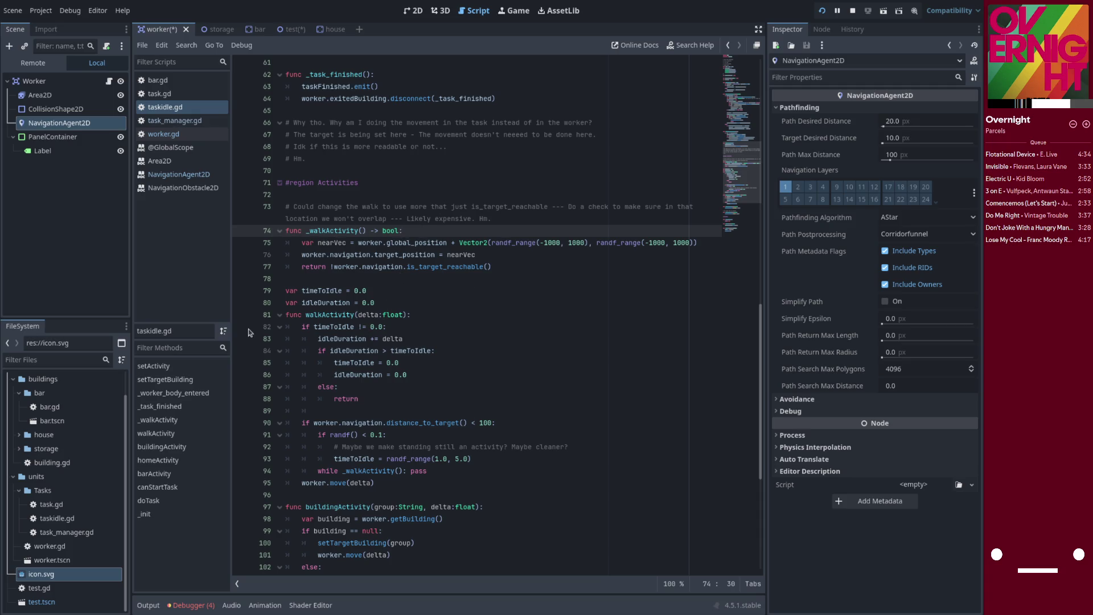
scroll(319, 410, down, 1)
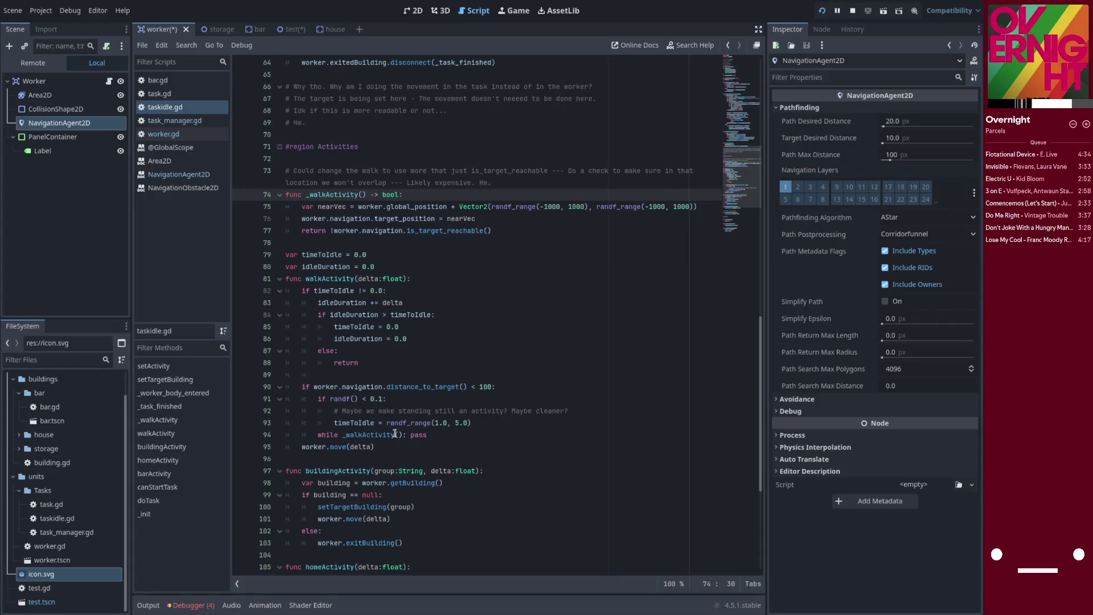
click(404, 435)
key(End)
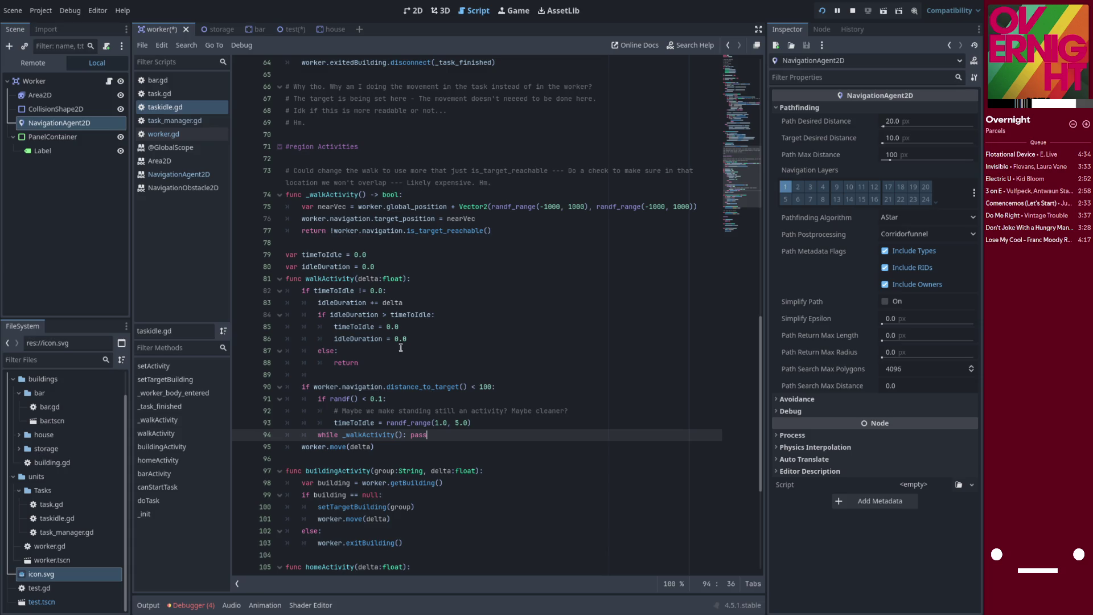
click(418, 194)
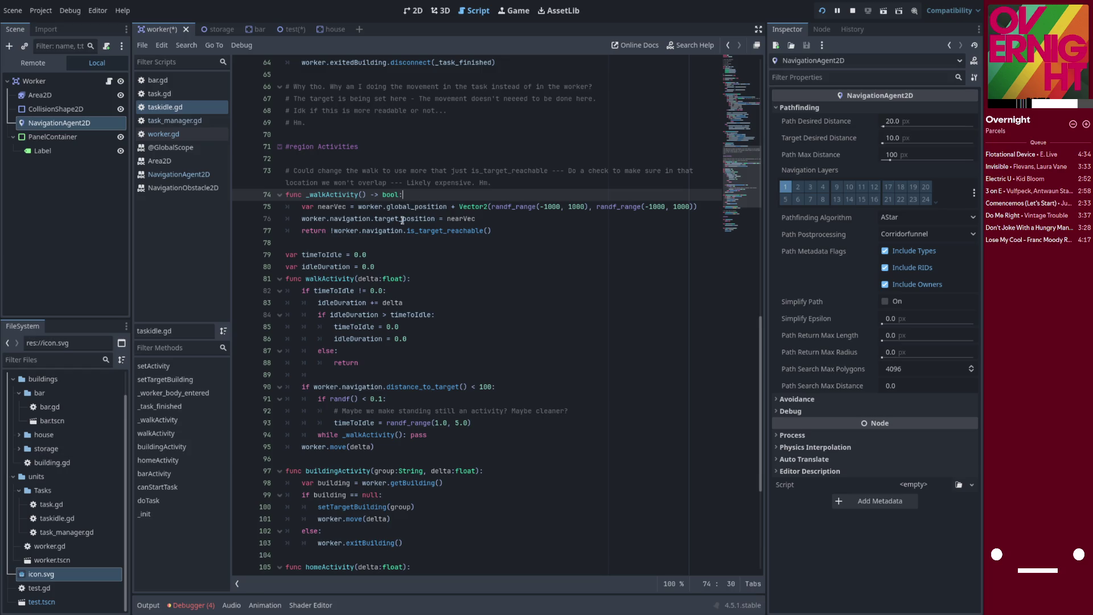
scroll(408, 211, down, 2)
double_click(341, 125)
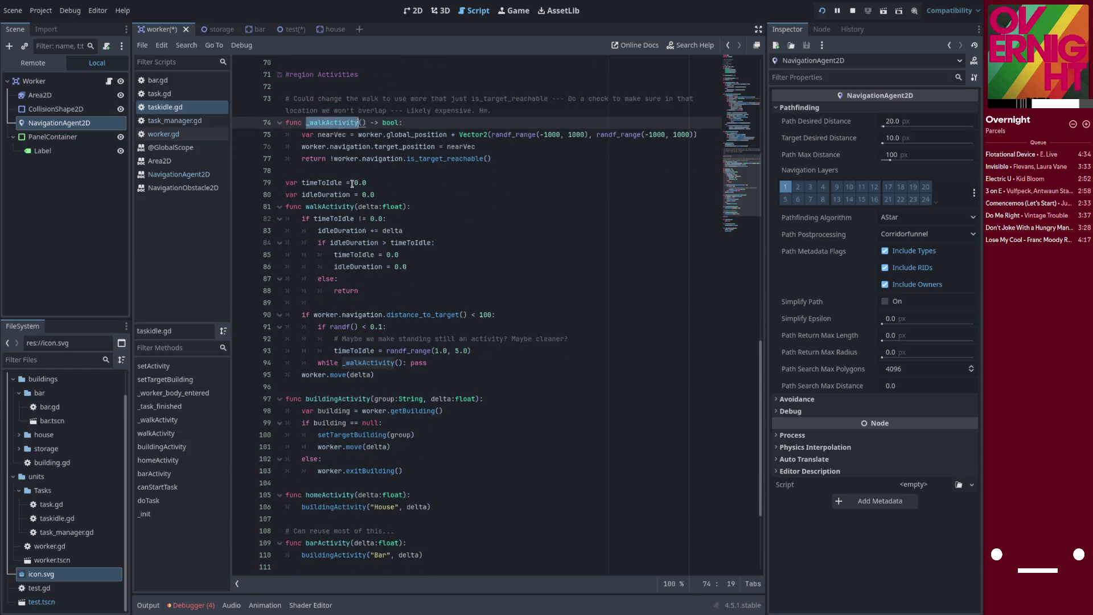
click(324, 208)
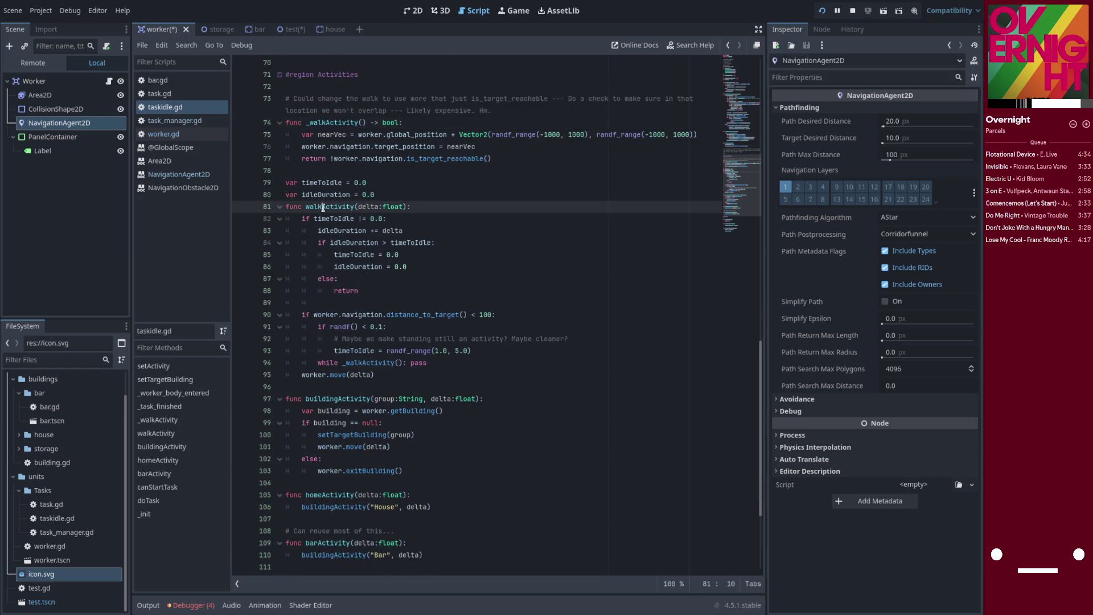
double_click(324, 207)
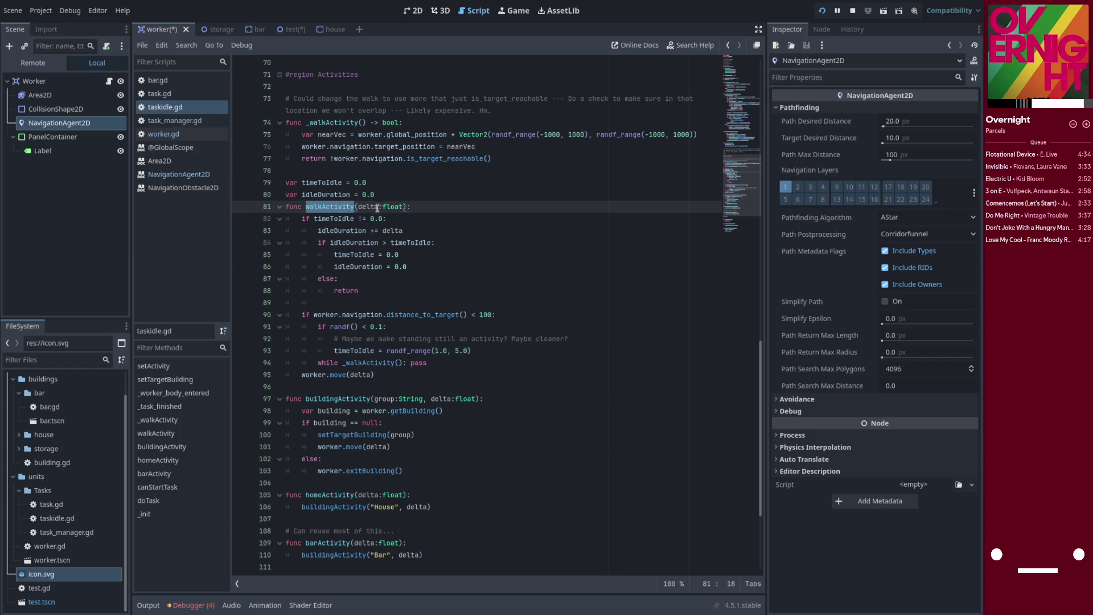
- Scroll down to the Activities region and place the caret there for editing
scroll(353, 319, down, 3)
scroll(336, 390, up, 4)
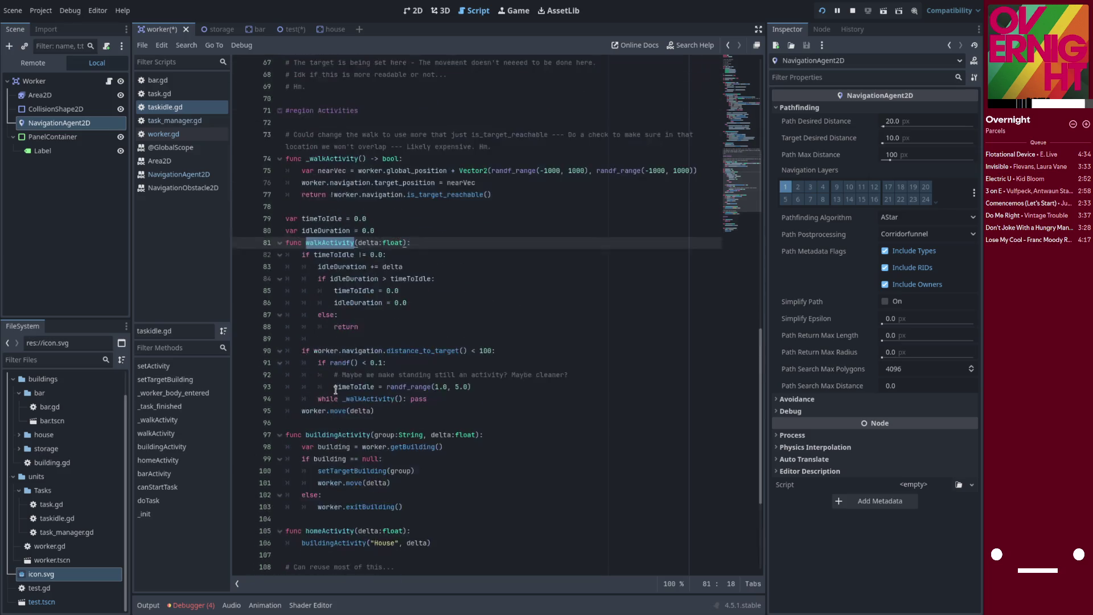
scroll(335, 391, up, 20)
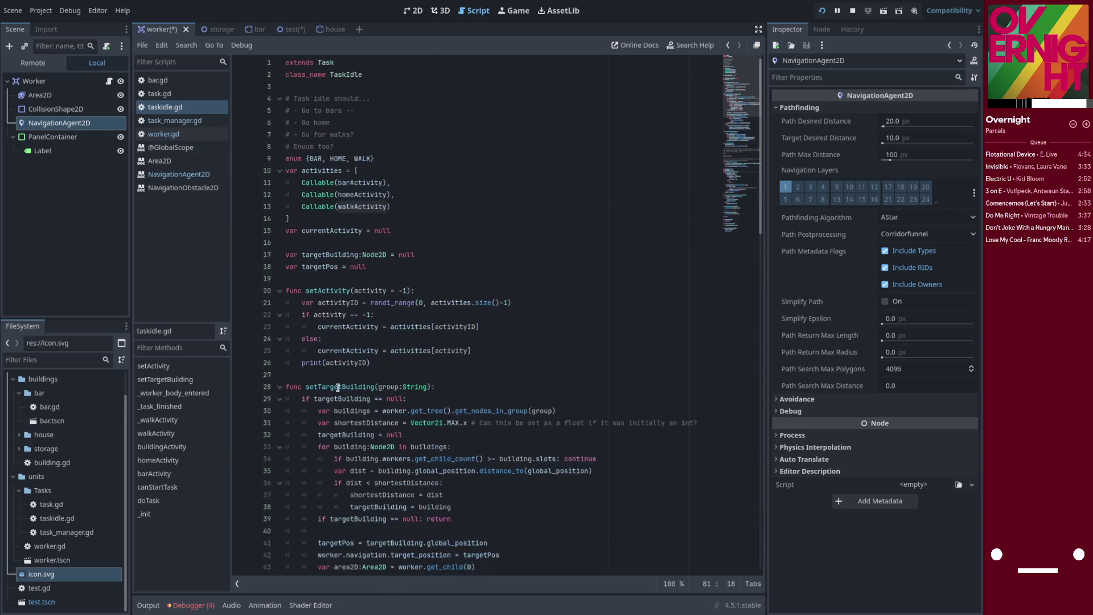
scroll(335, 295, down, 3)
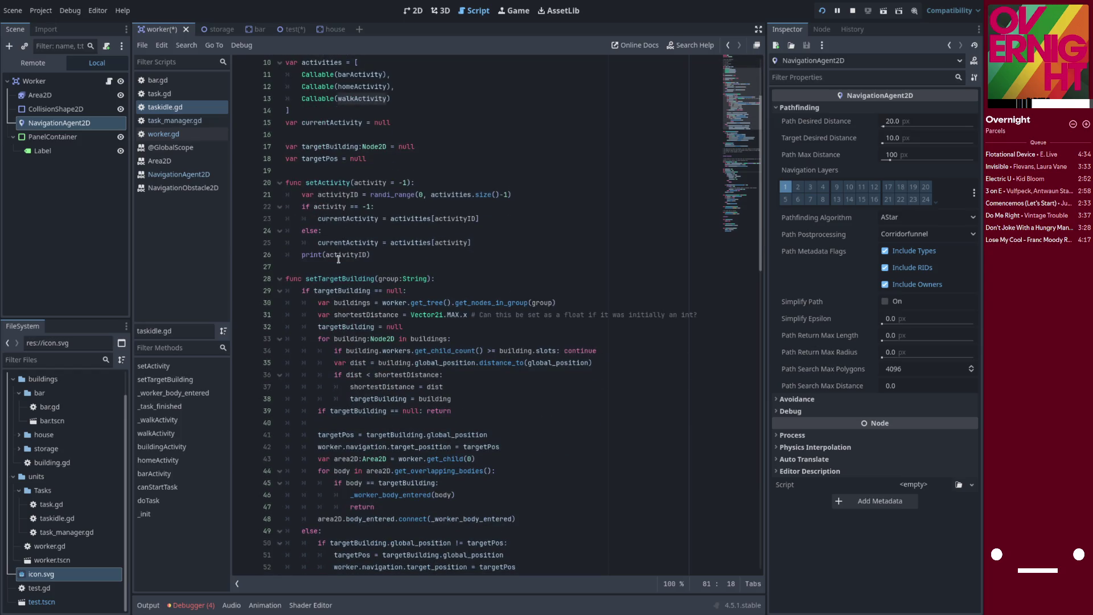
scroll(336, 260, down, 11)
scroll(336, 334, down, 3)
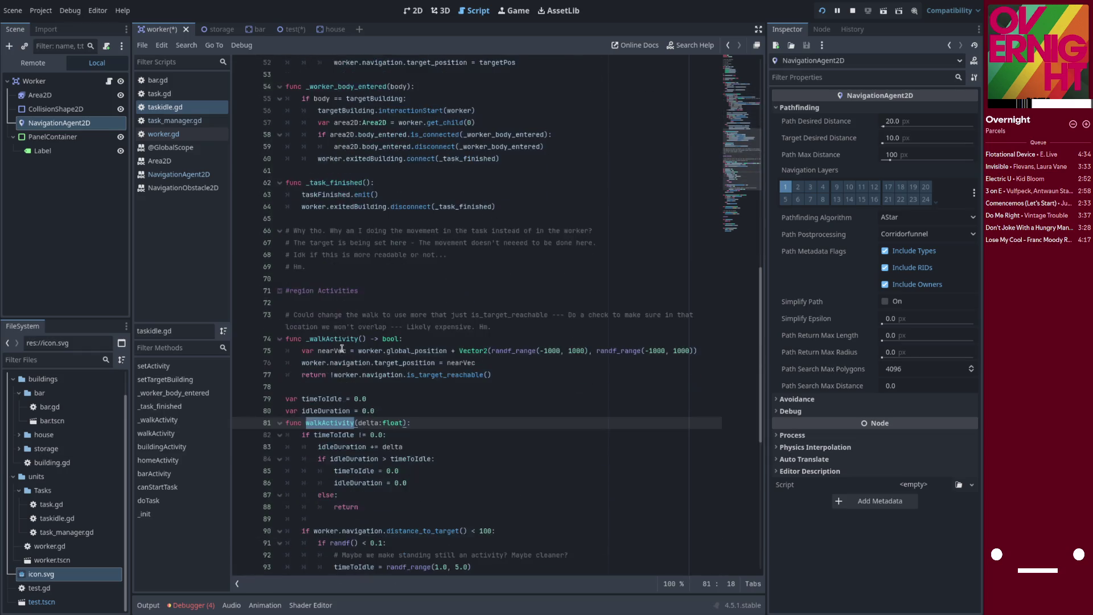
scroll(335, 408, down, 4)
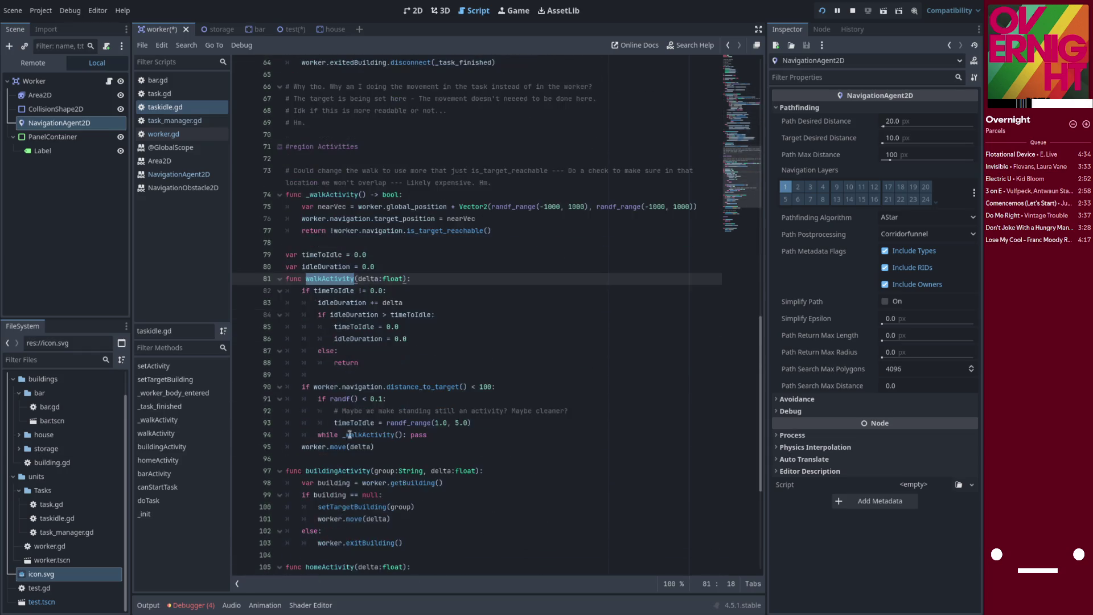
click(386, 447)
- Replace the comment above _walkActivity with a new 'func initialWalkActivity():' header
key(Up)
key(Up)
key(Up)
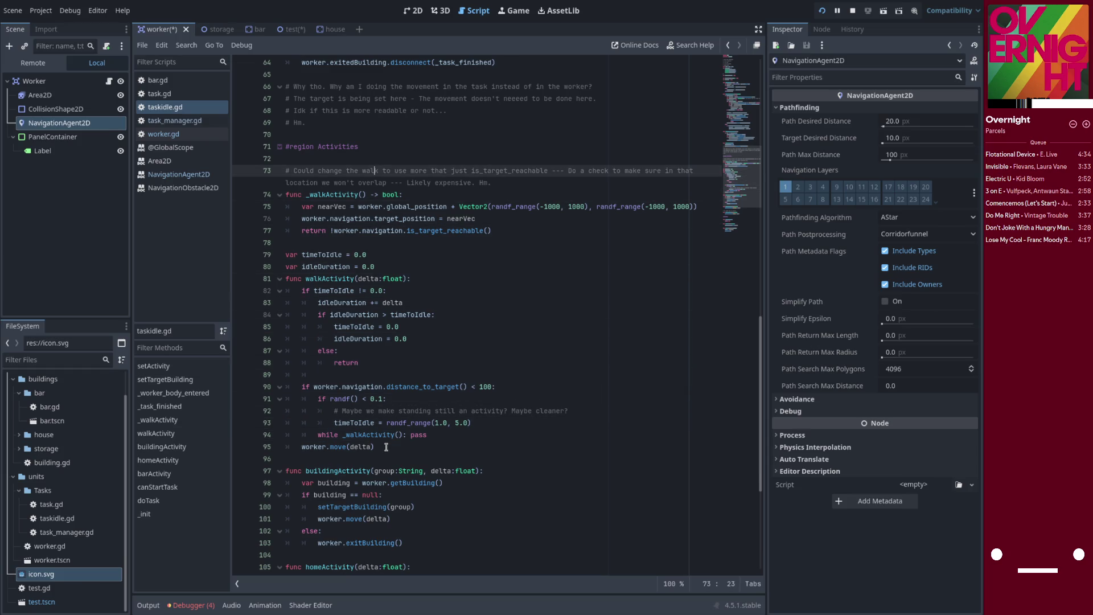
key(ctrl+shift+k)
key(Up)
key(Up)
key(Down)
key(Return)
key(Return)
key(Up)
text(unc initialWalkAct)
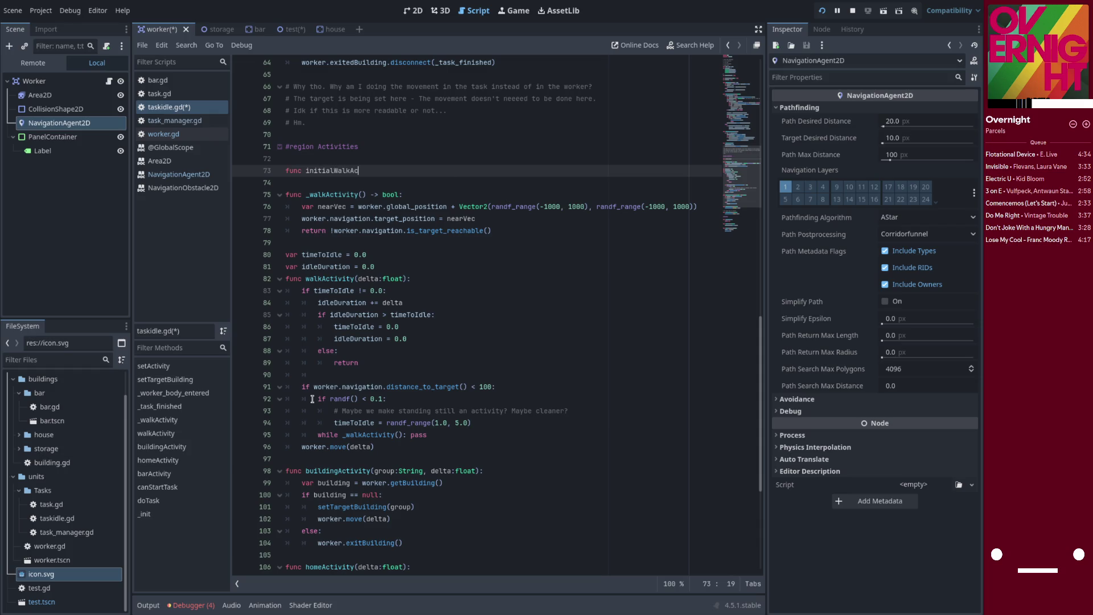
text(ivity())
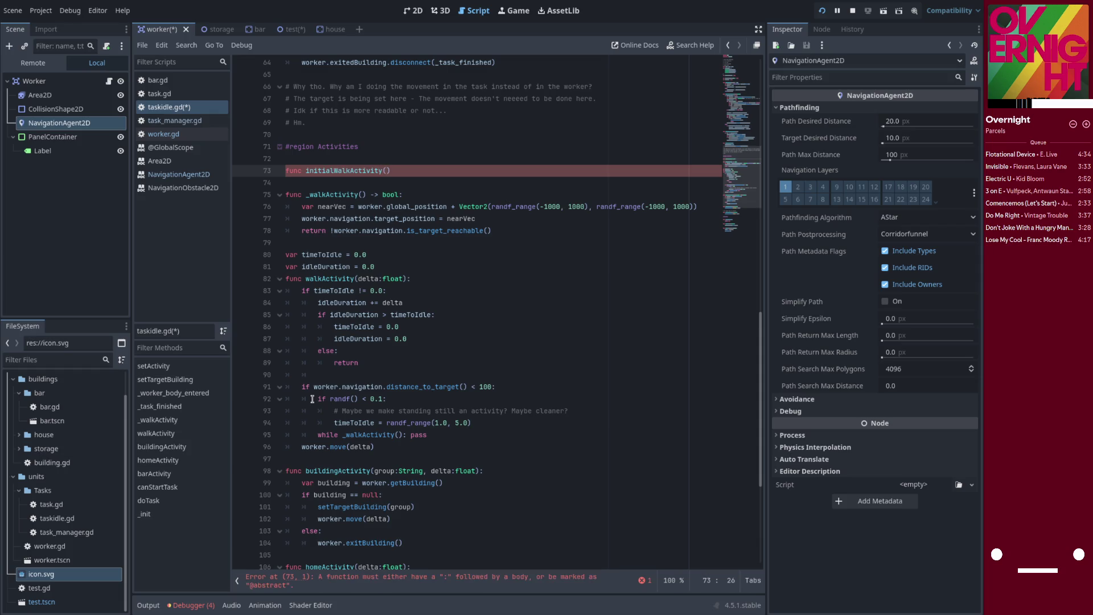
text(:)
key(Return)
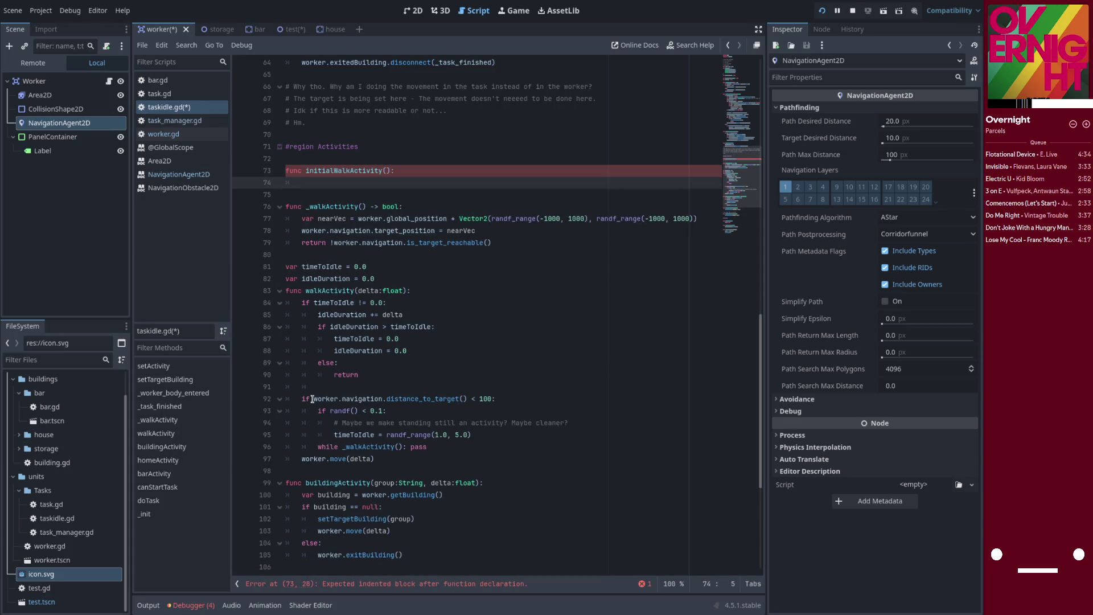
- Add worker.navigation.set_navigation_layer_value(1, false) and (2, true) lines, then save
text(worker.navigation)
text(.)
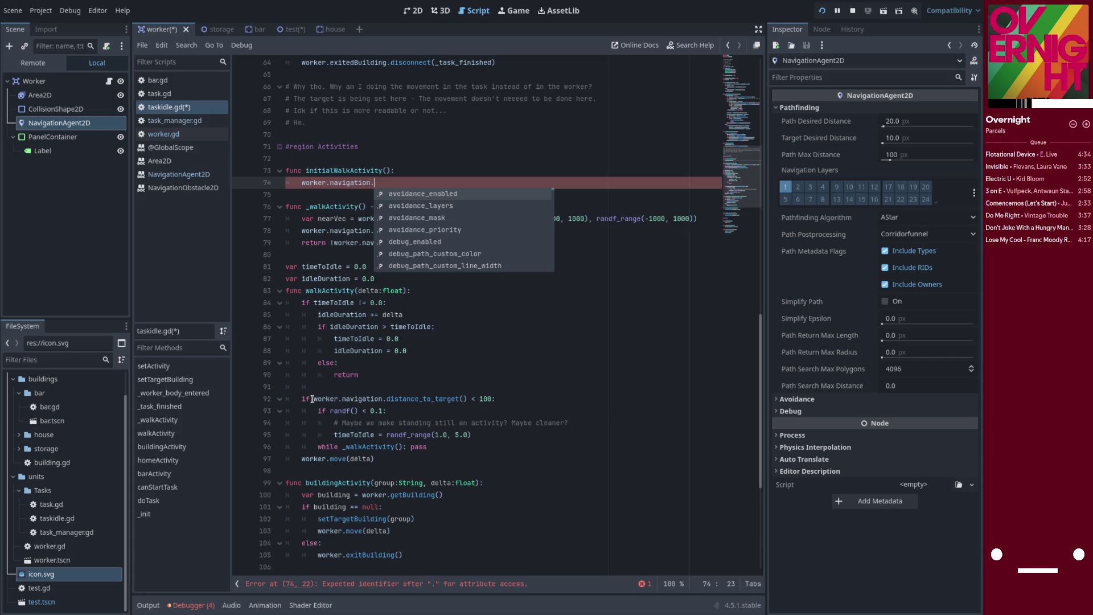
text(lay)
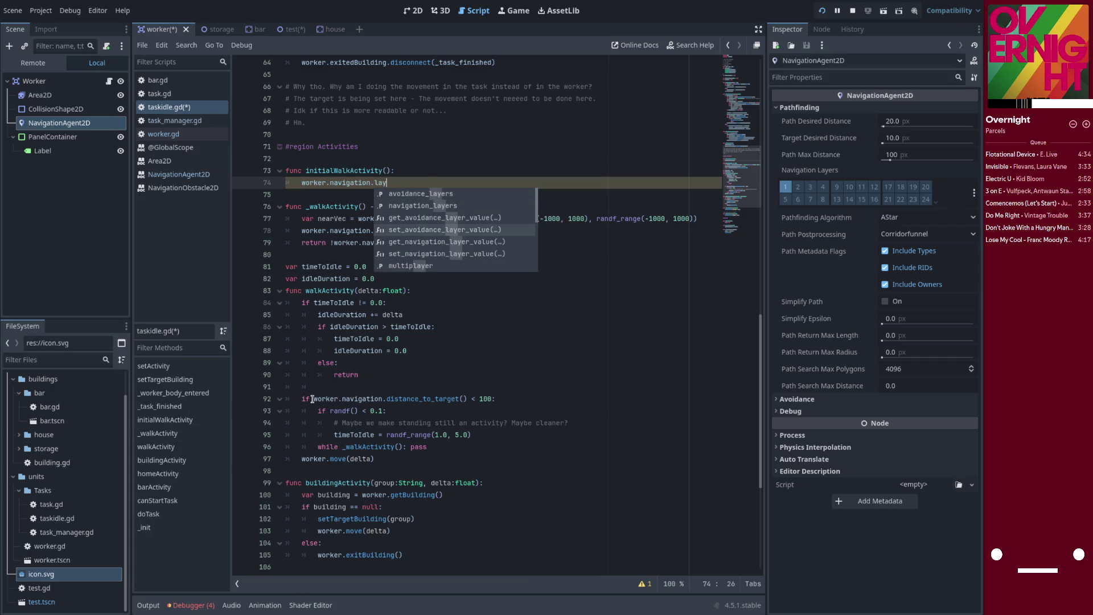
key(Down)
key(Down)
key(Return)
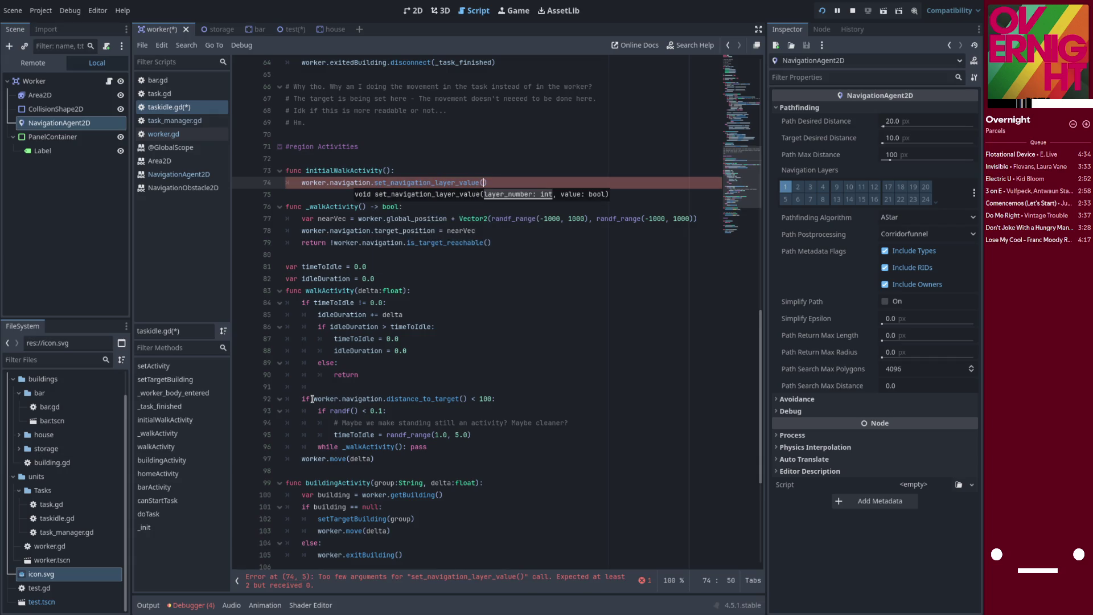
text(1, fals)
text(e))
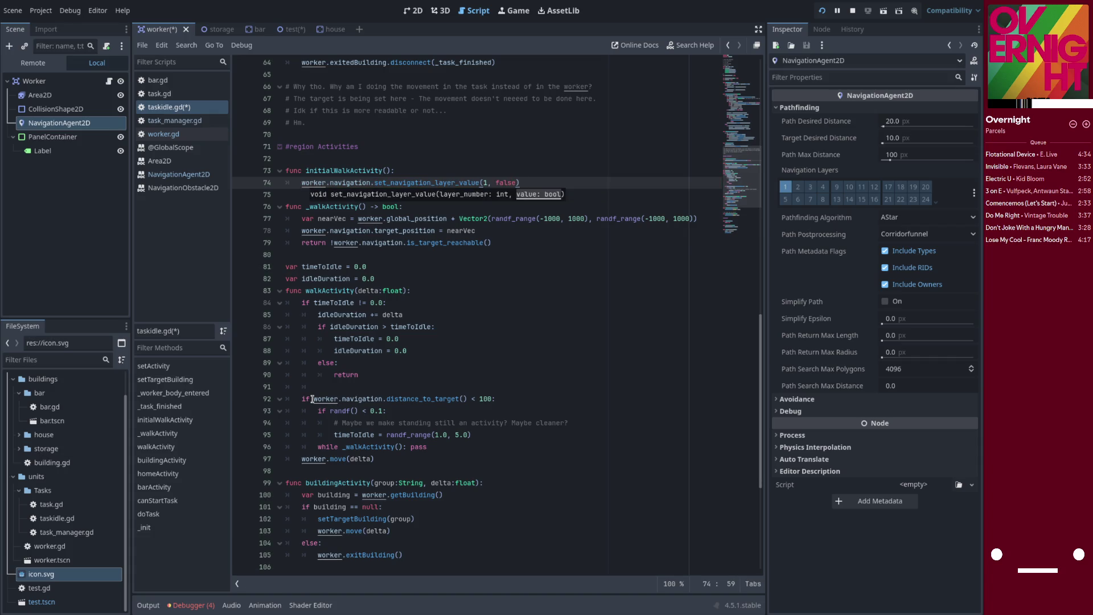
key(ctrl+shift+d)
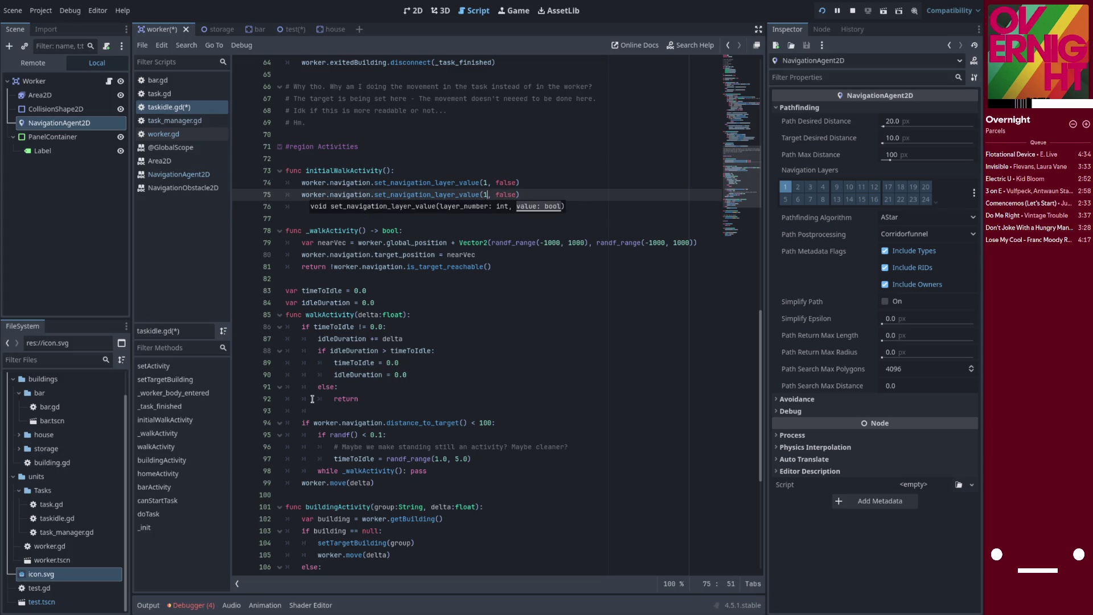
key(BackSpace)
key(BackSpace)
key(BackSpace)
text(true)
key(ctrl+s)
- Add 'currentActivity = walkActivity' as the function's last line
click(318, 207)
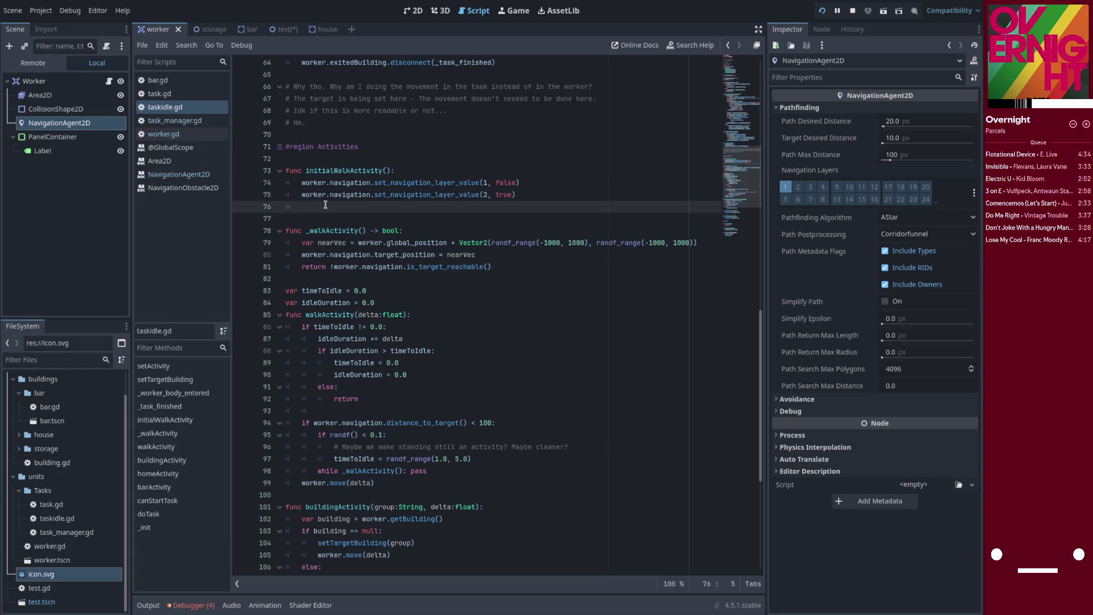
scroll(345, 271, up, 14)
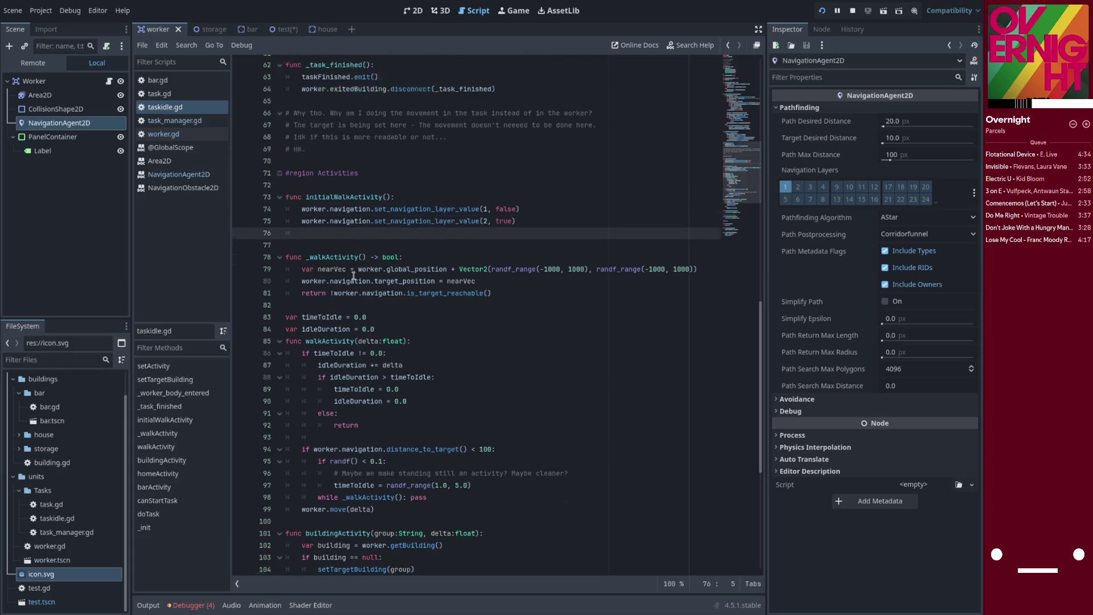
scroll(354, 276, up, 6)
double_click(345, 311)
key(ctrl+c)
scroll(345, 308, down, 8)
scroll(345, 308, down, 11)
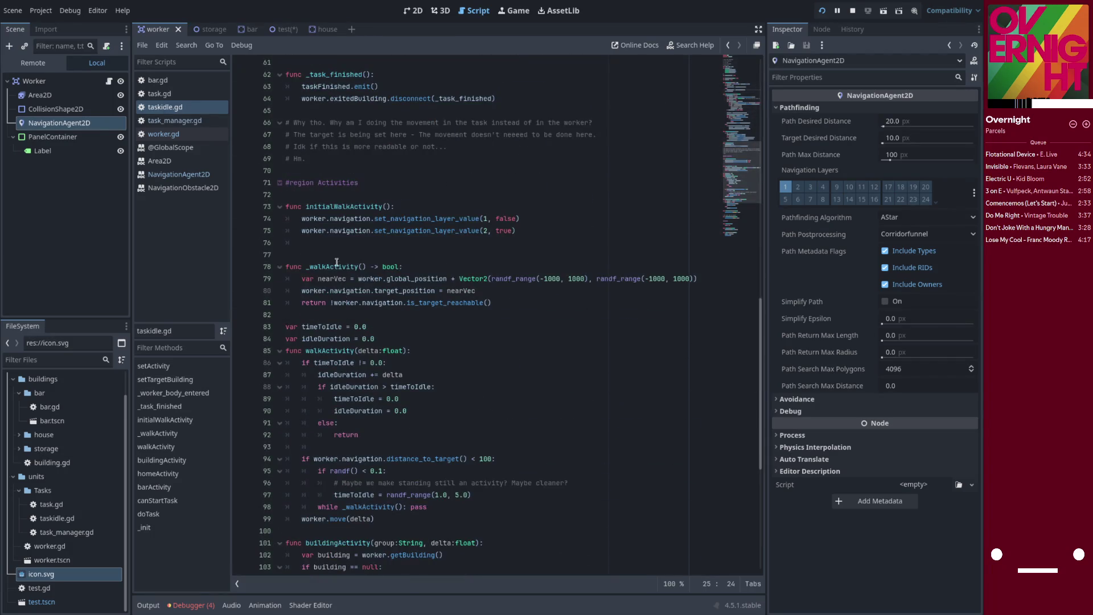
click(336, 243)
key(ctrl+v)
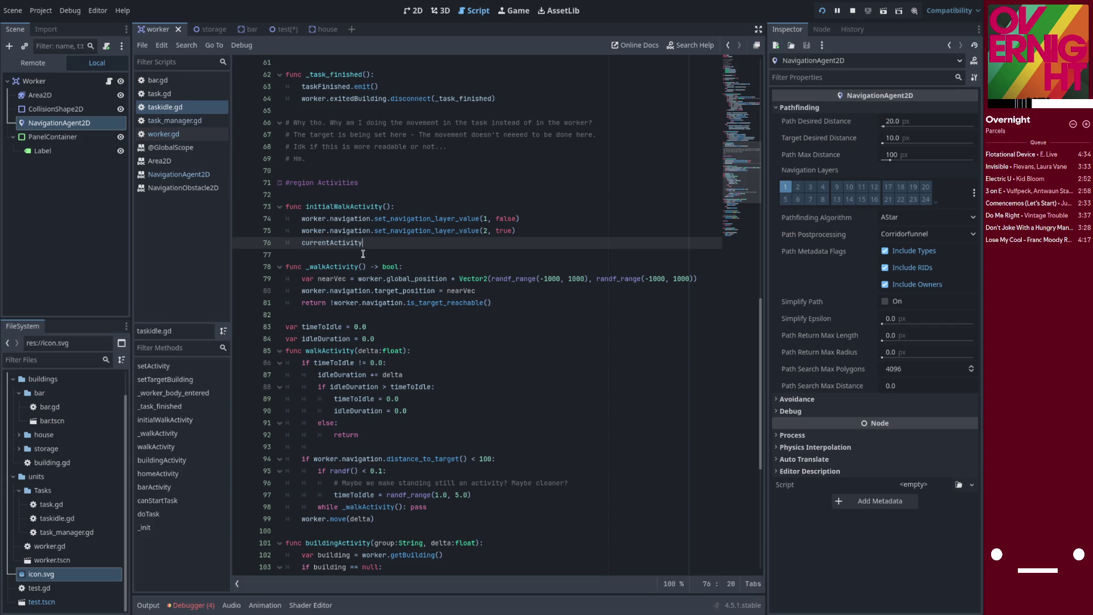
text( = )
text(worl)
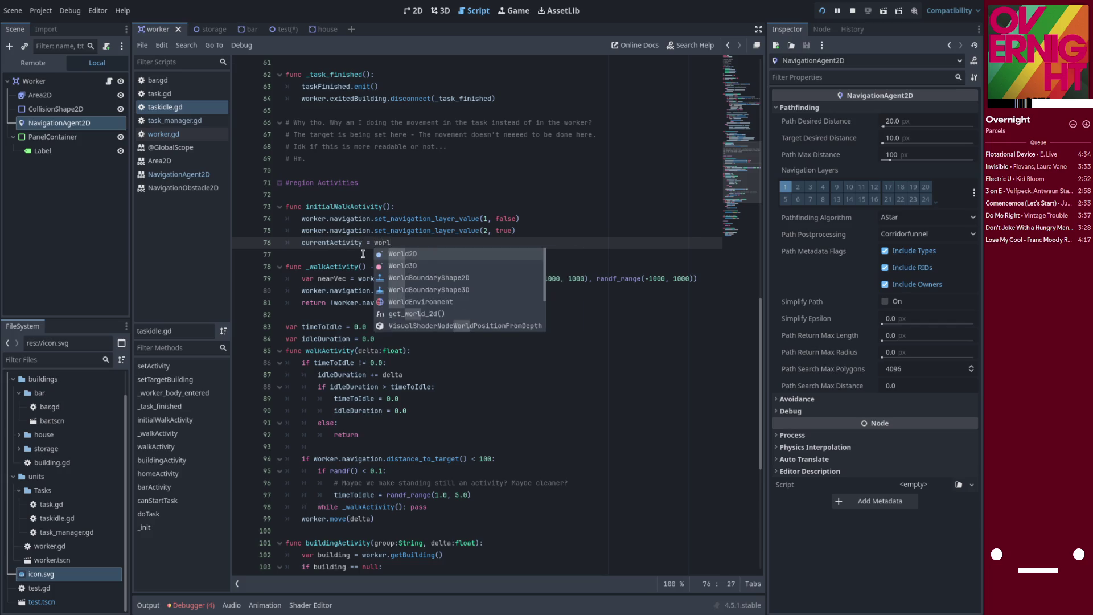
key(BackSpace)
key(BackSpace)
key(BackSpace)
text(alkAc)
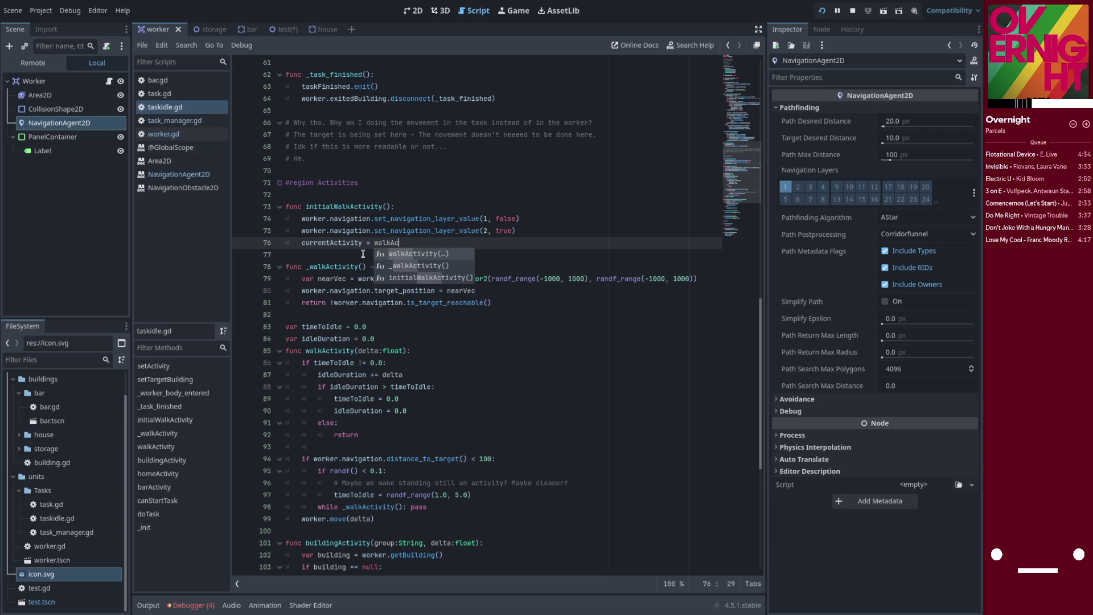
double_click(338, 351)
key(ctrl+c)
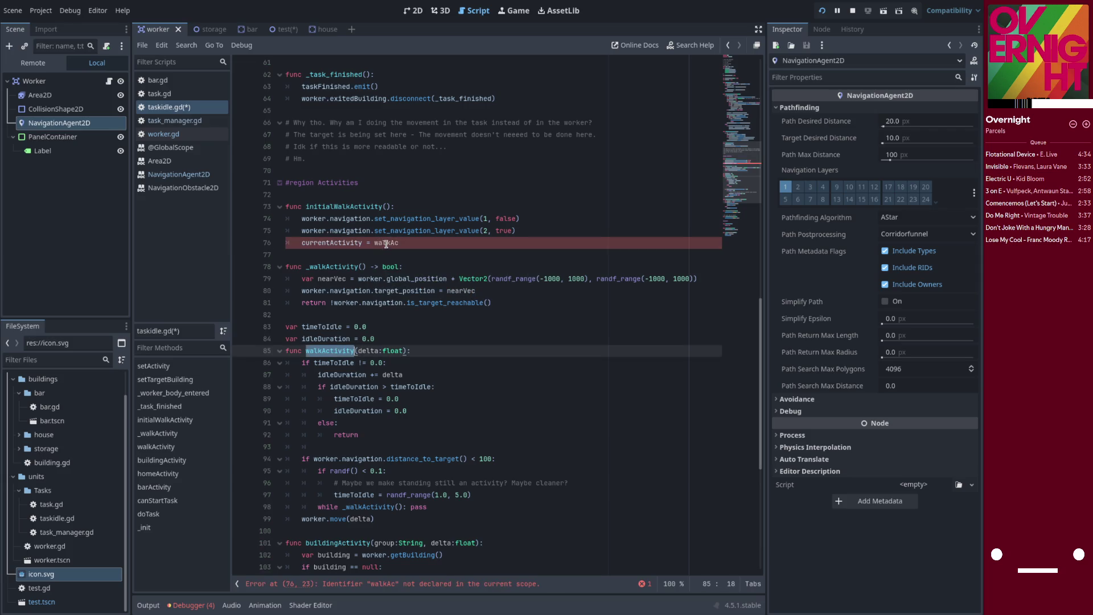
double_click(386, 244)
key(ctrl+v)
click(371, 254)
double_click(344, 244)
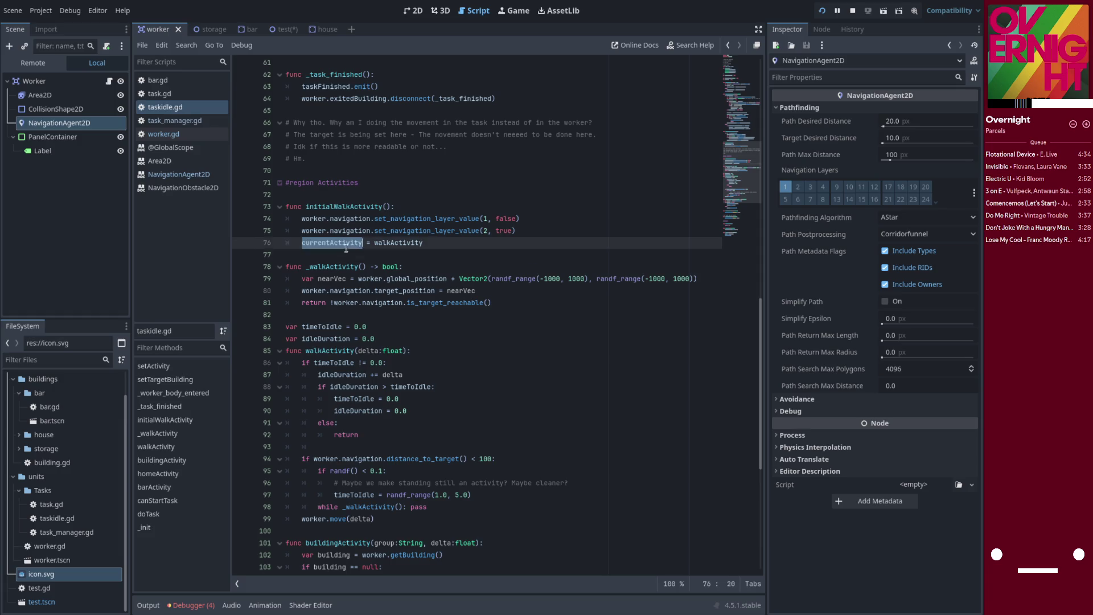
double_click(393, 244)
- Replace walkActivity with initialWalkActivity in the activities list
click(343, 207)
scroll(587, 205, up, 15)
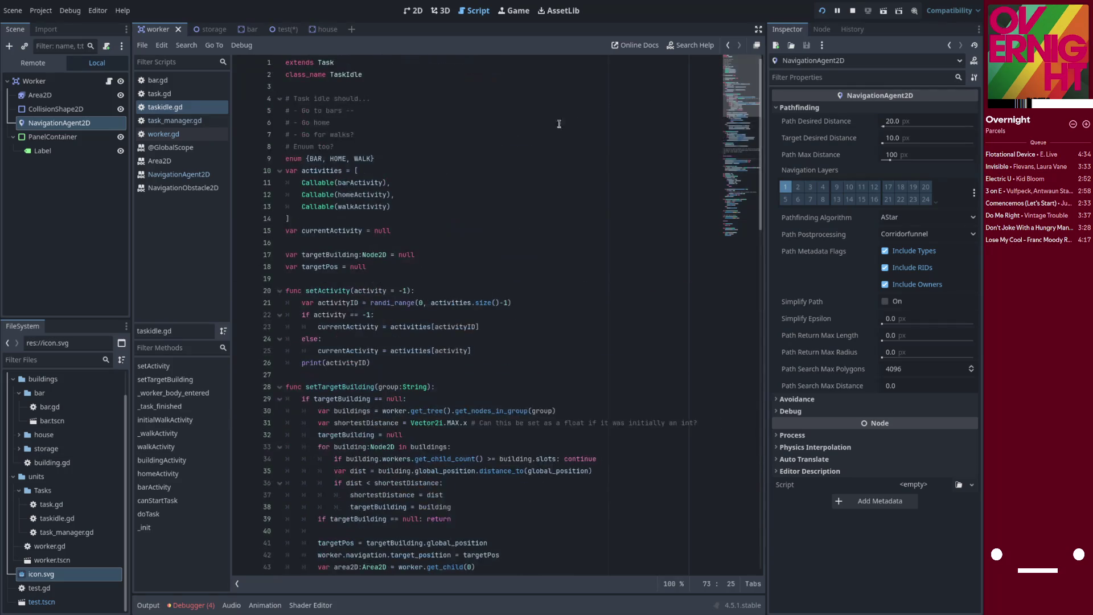
click(355, 207)
double_click(356, 207)
text(initialWalkActivity)
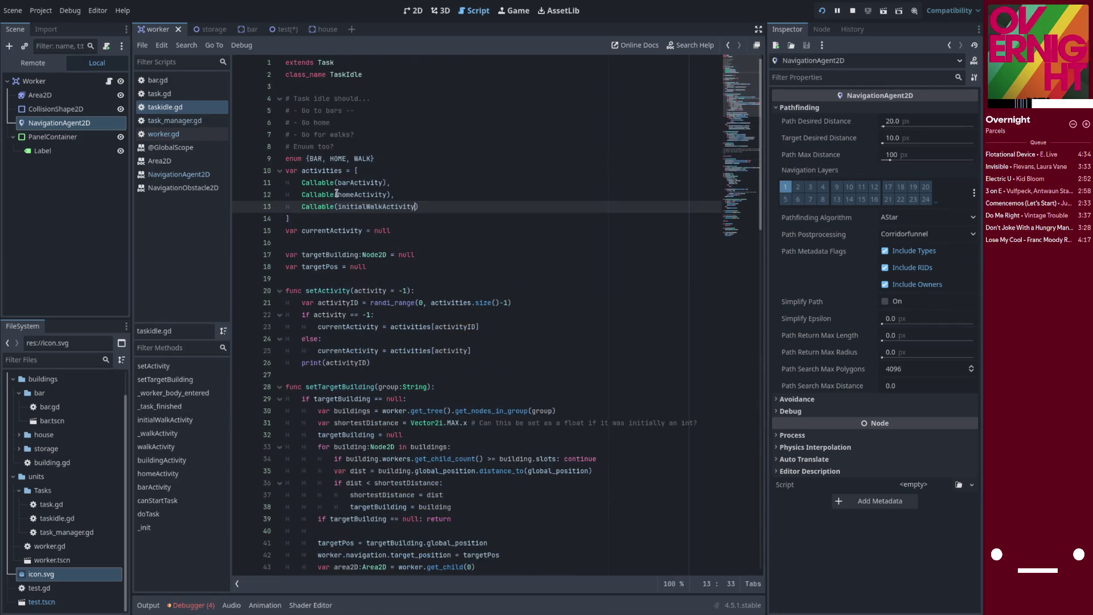
key(Up)
- Run the game, then cut the var area2D line from the script
click(821, 13)
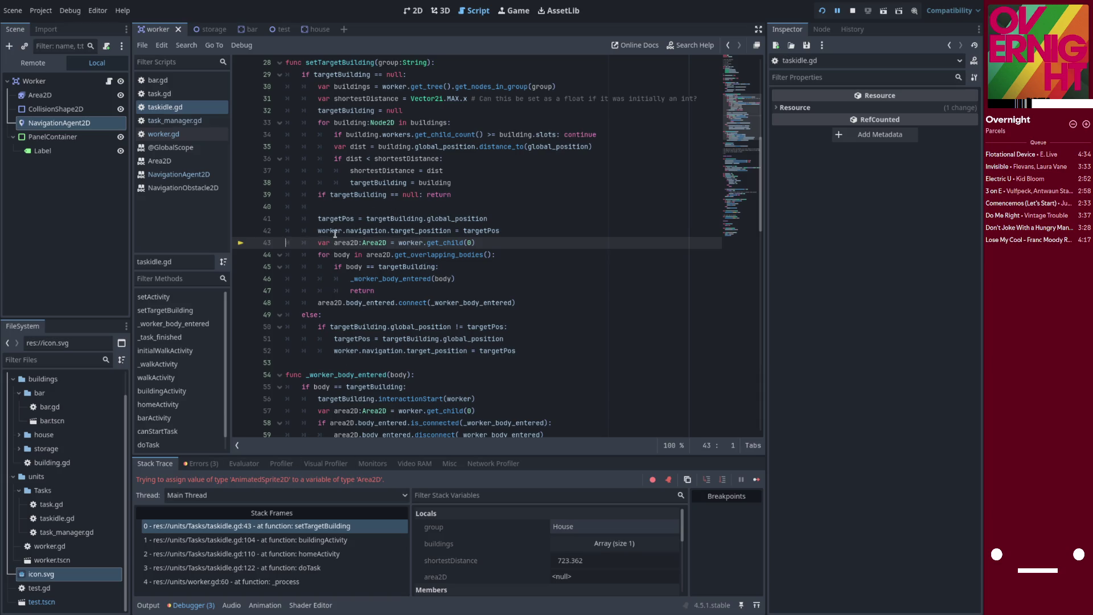
click(448, 242)
click(479, 243)
key(ctrl+x)
- Replace area2D with worker in the overlapping-bodies loop and on line 47
double_click(331, 230)
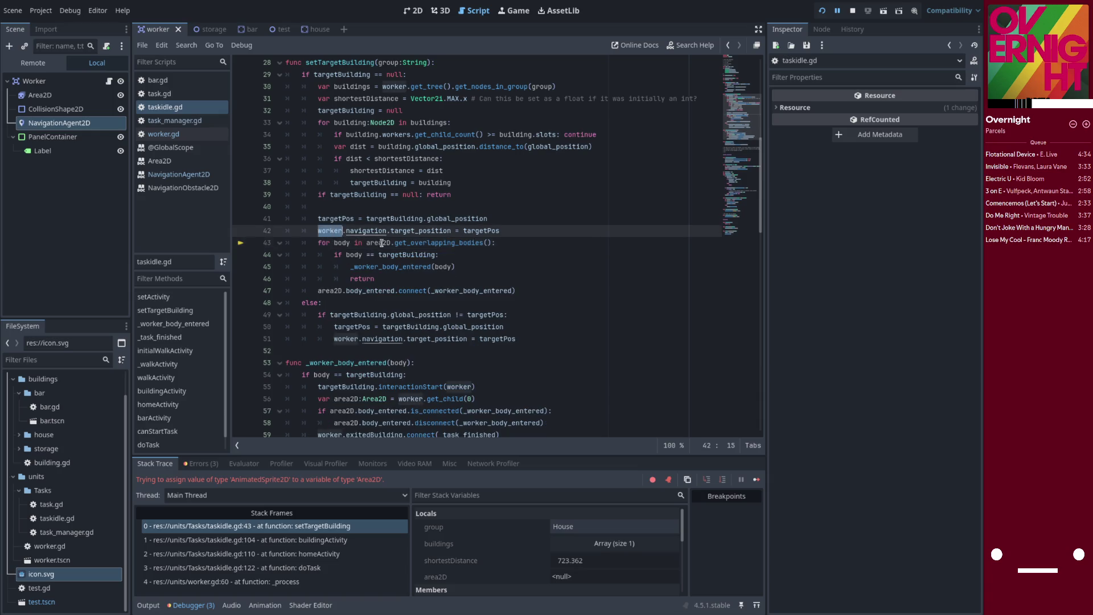
key(ctrl+c)
double_click(369, 243)
key(ctrl+v)
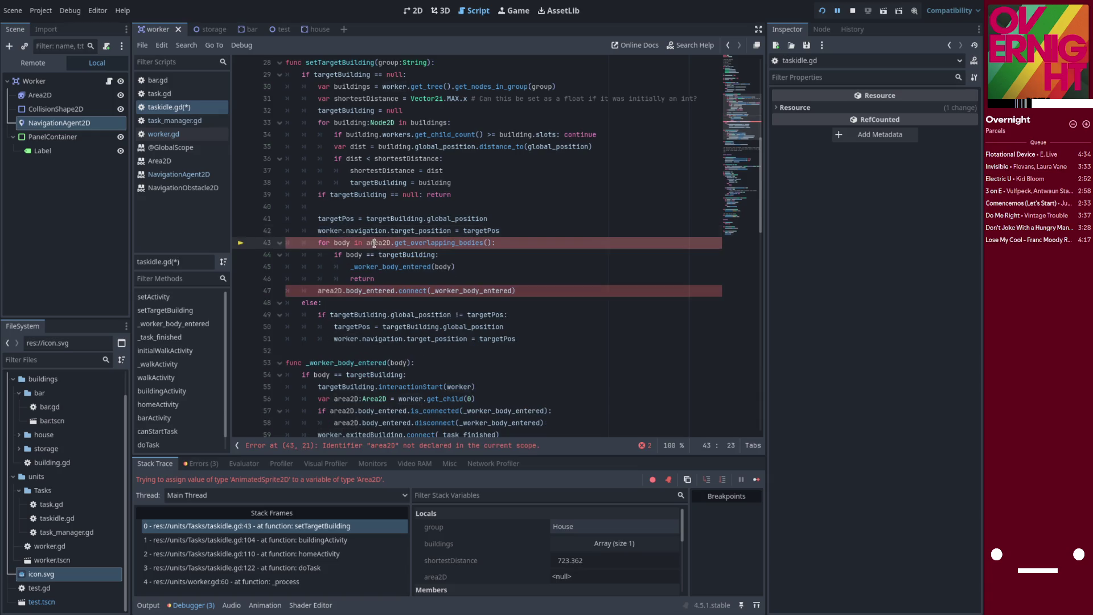
click(333, 291)
double_click(333, 291)
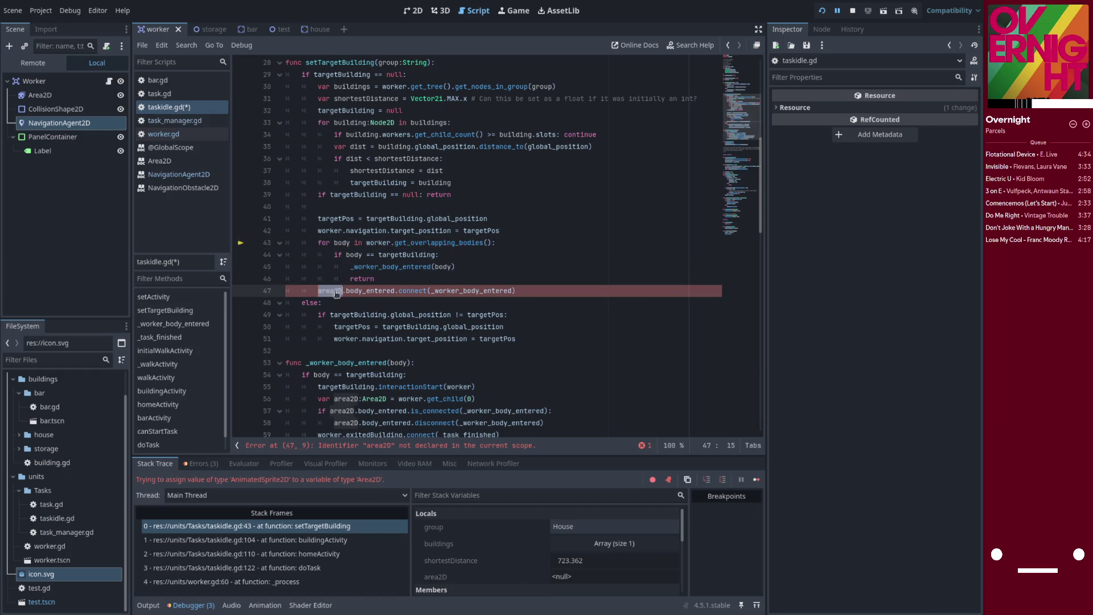
key(ctrl+v)
- Use worker in the is_connected and disconnect calls, remove the area2D declaration, and rerun
scroll(342, 231, down, 5)
double_click(341, 230)
key(ctrl+v)
double_click(346, 243)
key(ctrl+v)
click(488, 219)
key(ctrl+shift+k)
scroll(452, 246, up, 3)
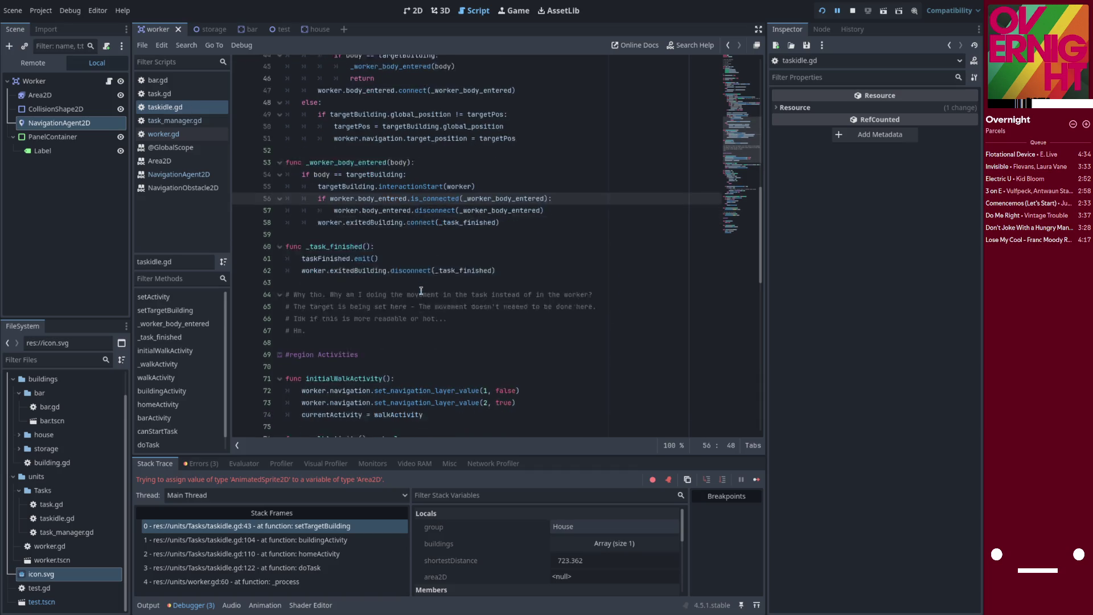
click(820, 13)
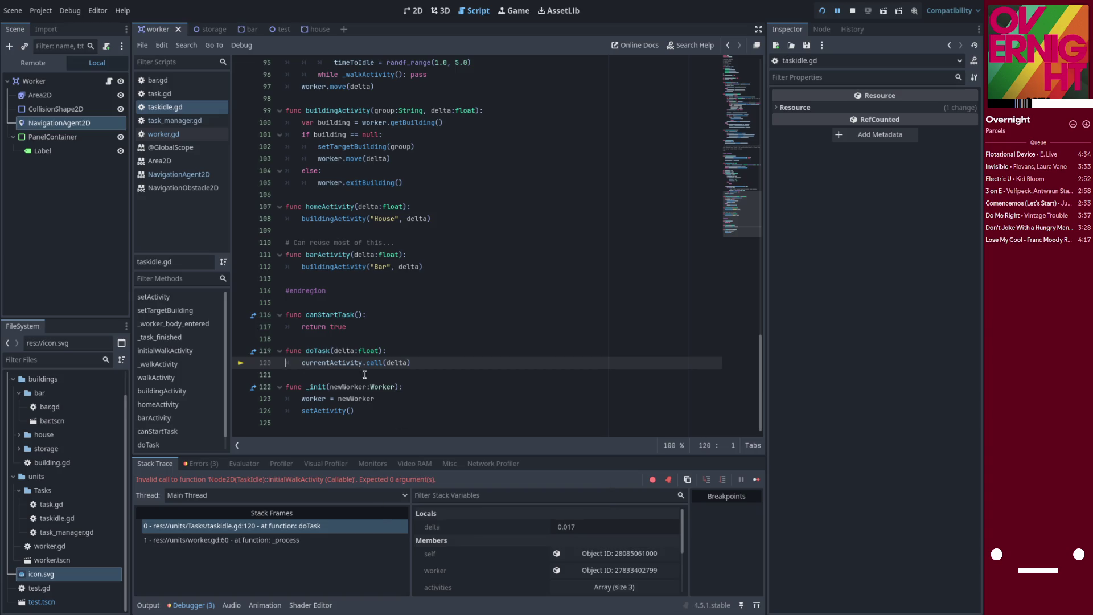
- Copy 'delta:float' from walkActivity into initialWalkActivity's parameters and rerun the game with F5
scroll(403, 362, up, 5)
scroll(403, 363, up, 10)
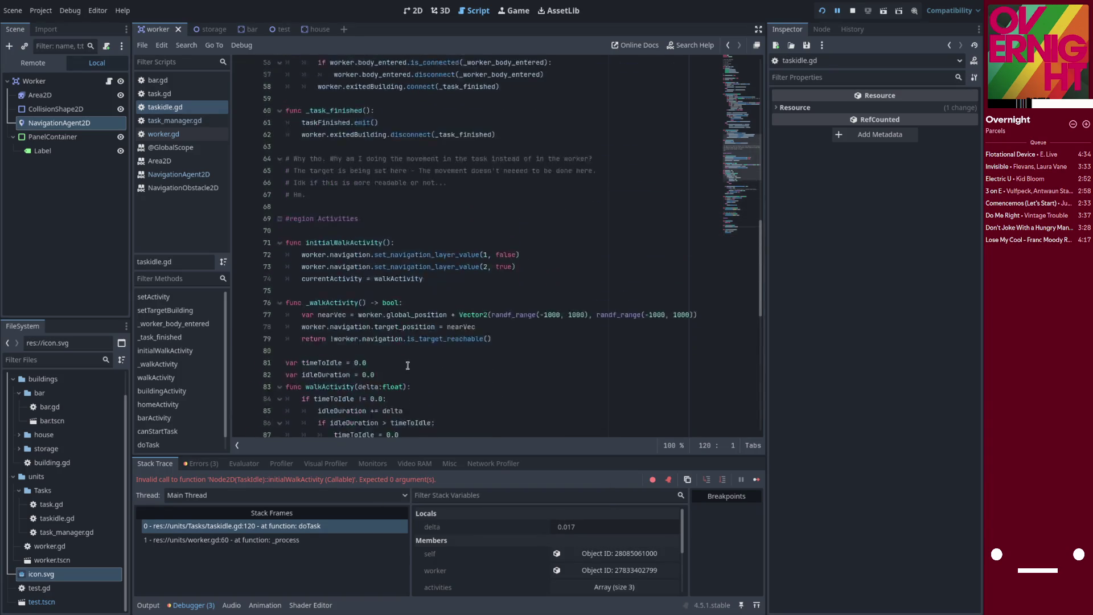
drag(359, 387, 403, 387)
click(385, 244)
text(delta:float)
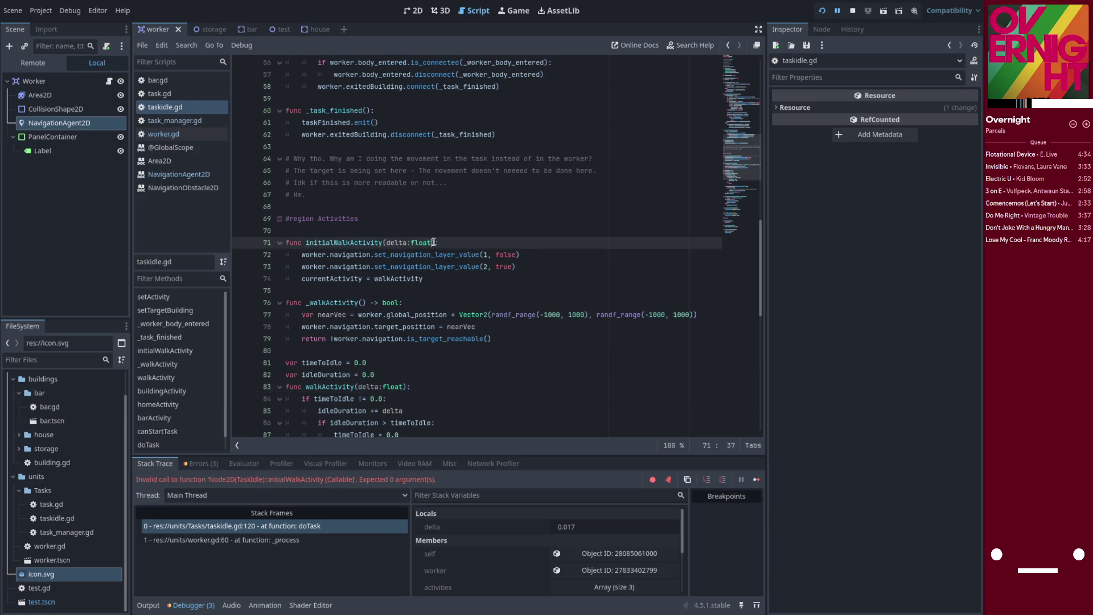
key(F5)
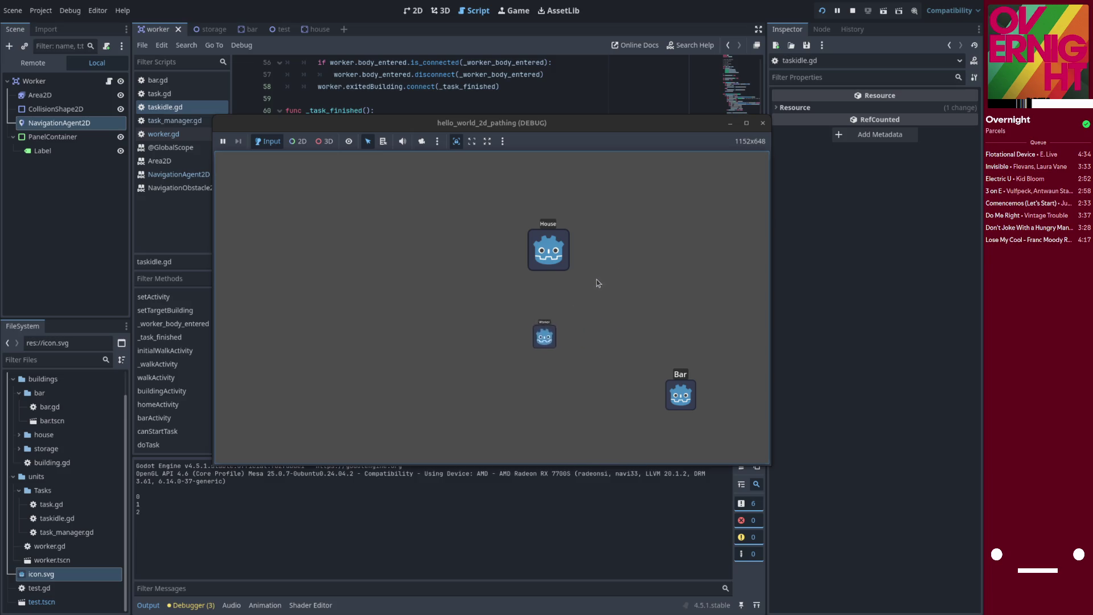
- Return to the editor and browse the NavigationAgent2D reference's properties, methods and signals
click(465, 102)
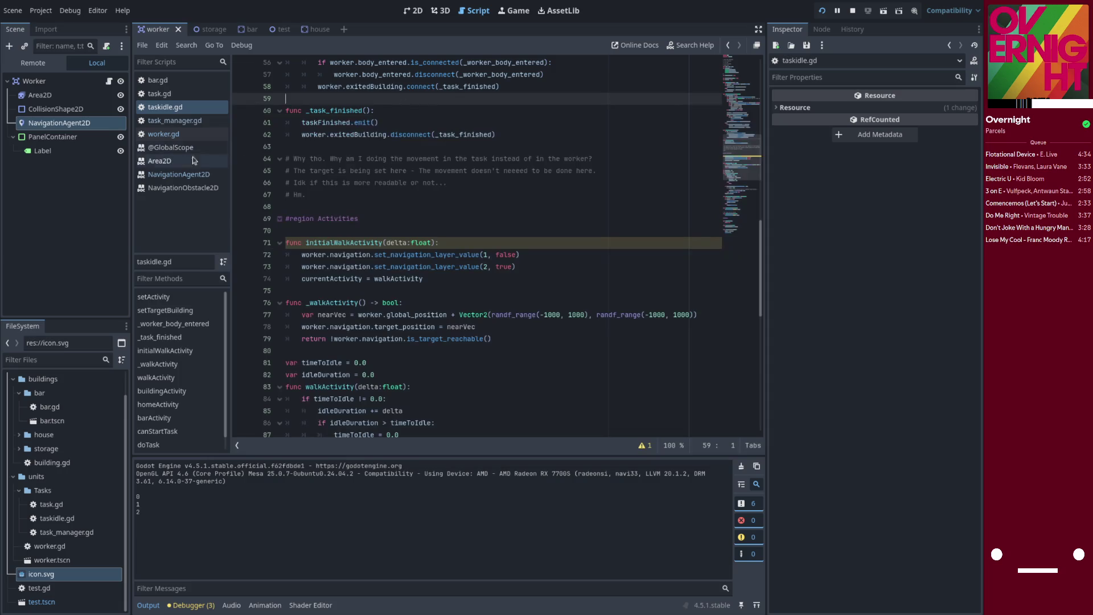
click(179, 174)
scroll(357, 229, up, 15)
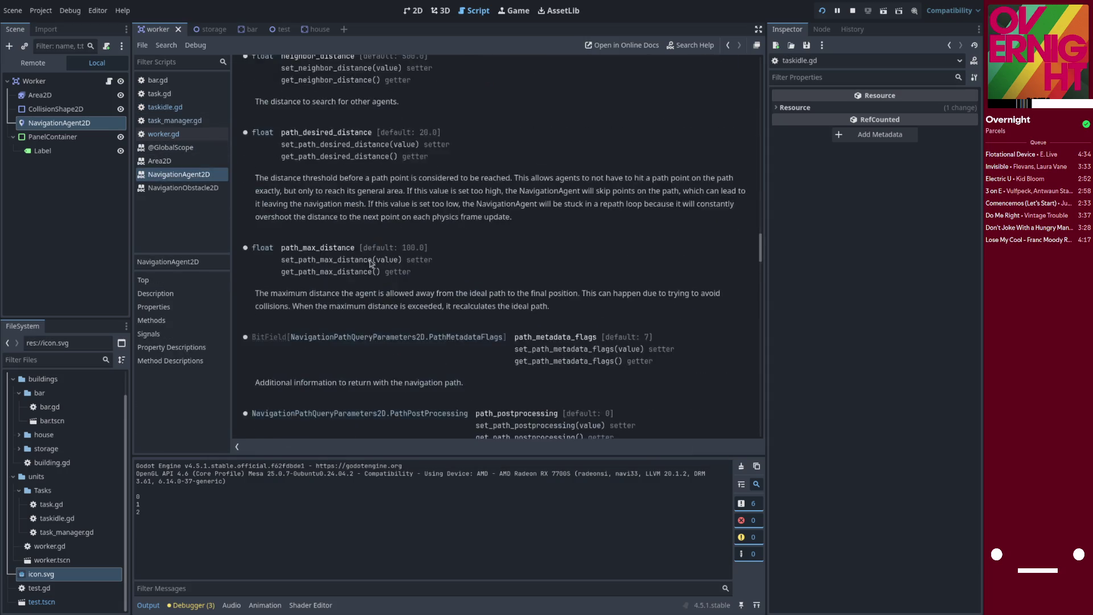
scroll(397, 324, up, 10)
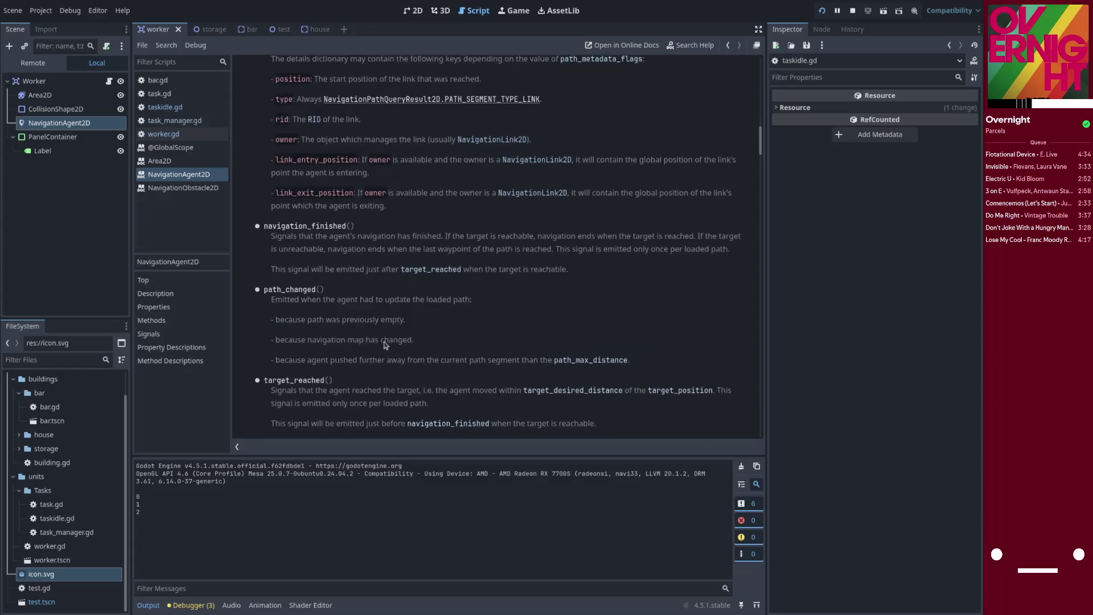
scroll(384, 335, up, 3)
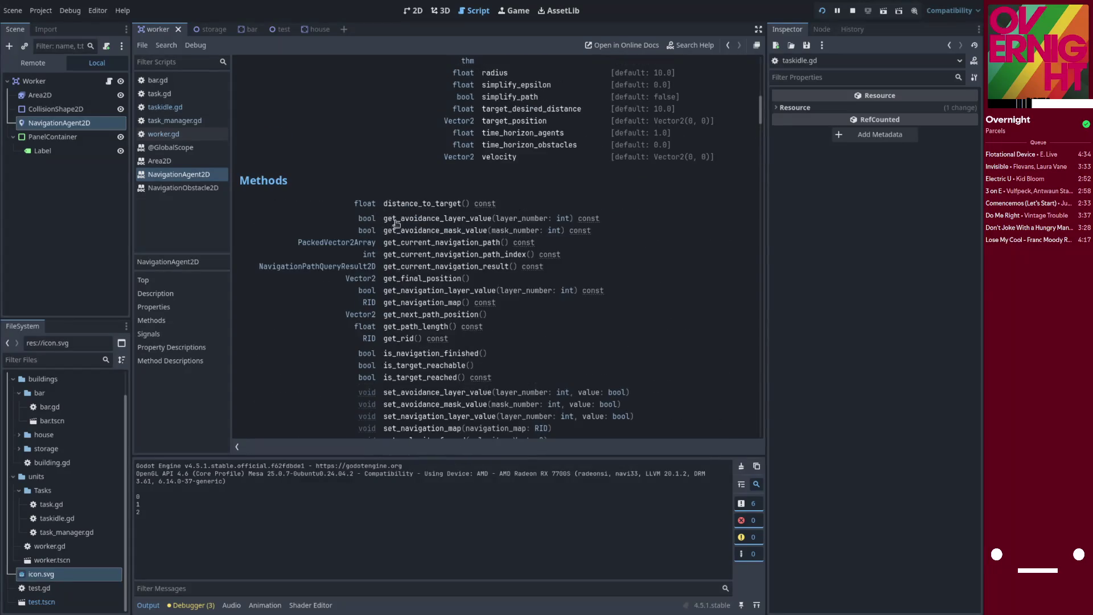
scroll(415, 189, down, 2)
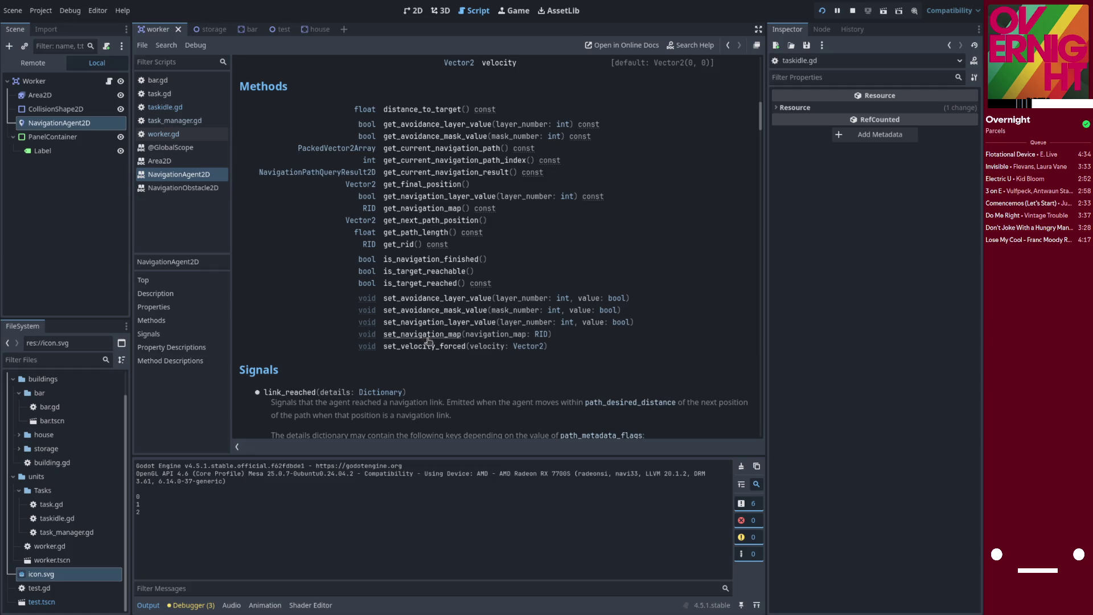
scroll(428, 342, up, 4)
scroll(445, 331, up, 6)
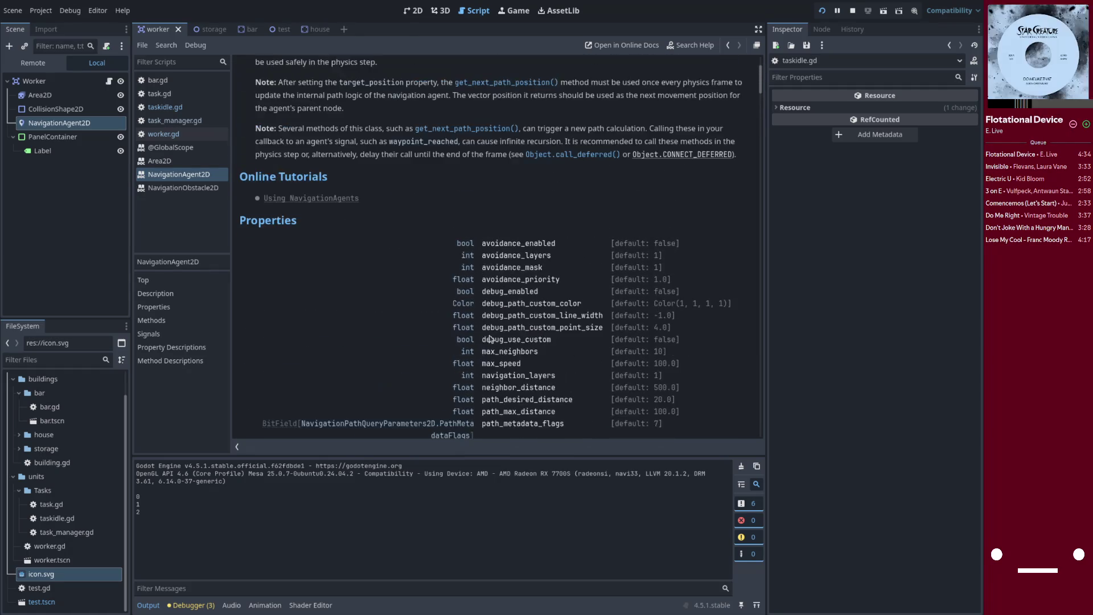
scroll(500, 258, down, 2)
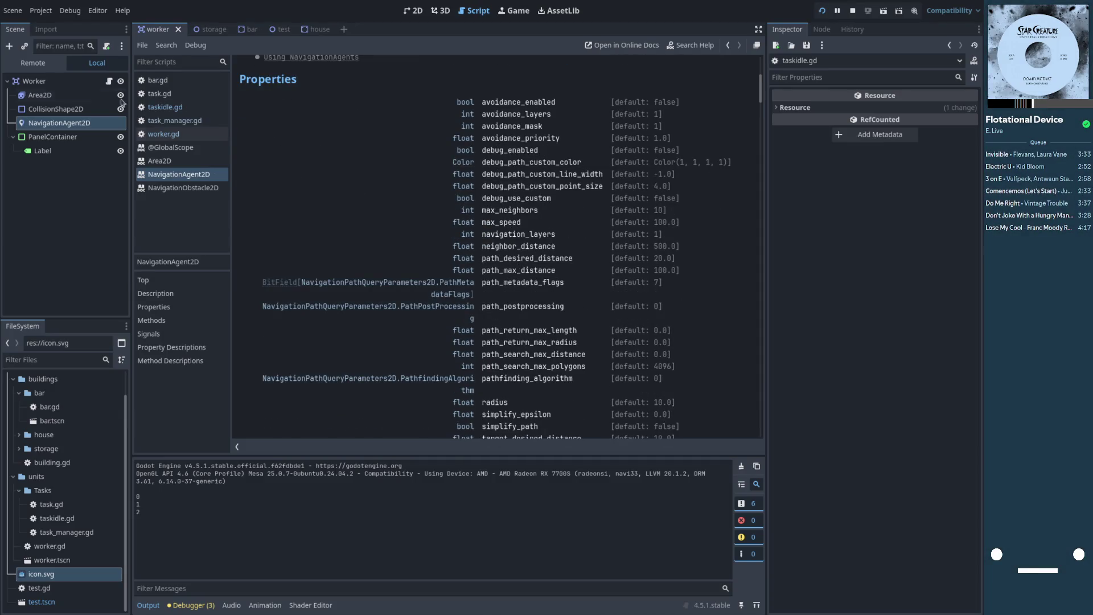
click(187, 133)
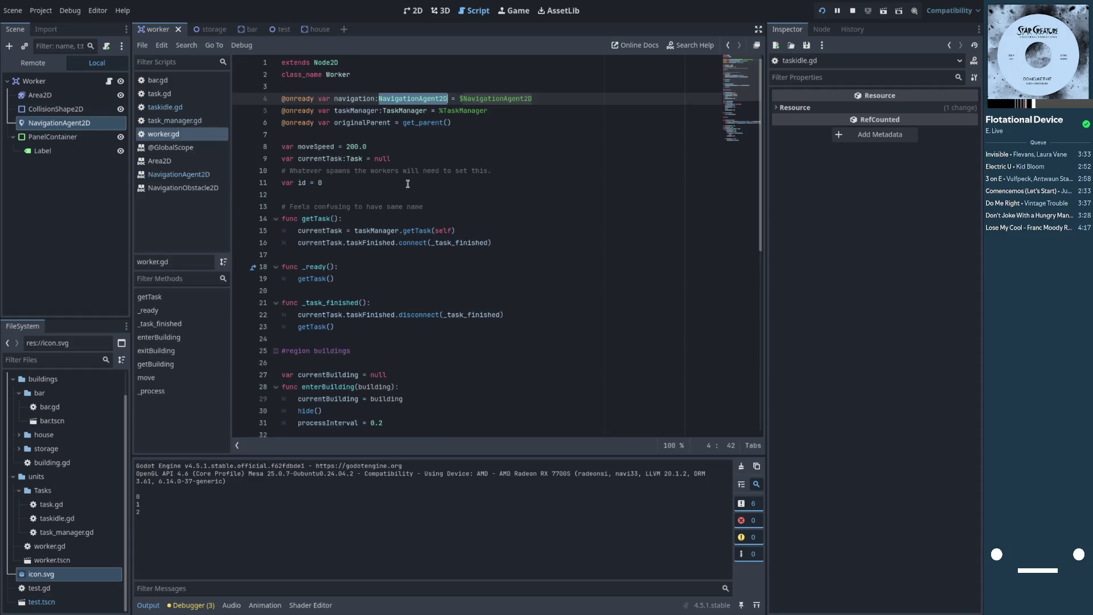
- Add 'navigation.debug_enabled = true' at the top of worker.gd's _ready() and run the game
scroll(384, 151, down, 2)
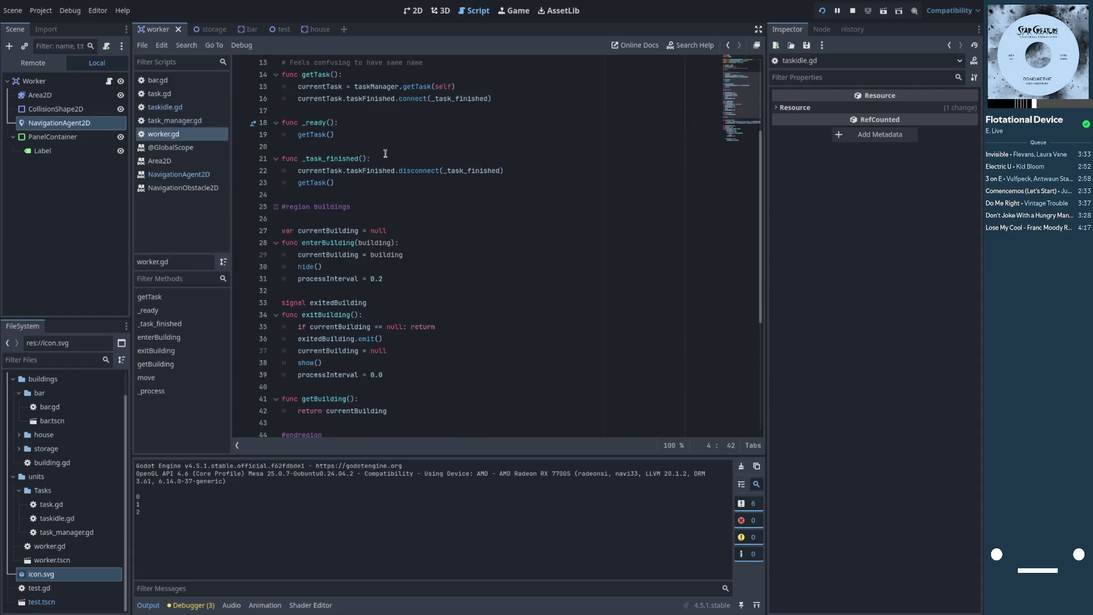
click(345, 207)
click(351, 197)
key(Return)
text(navi)
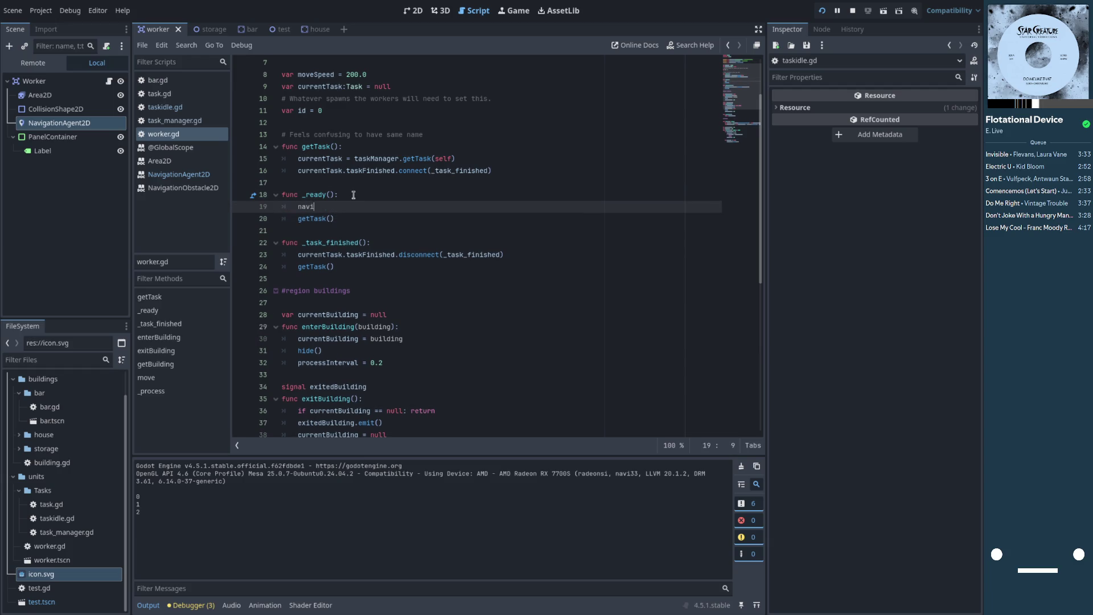
key(Return)
text(.de)
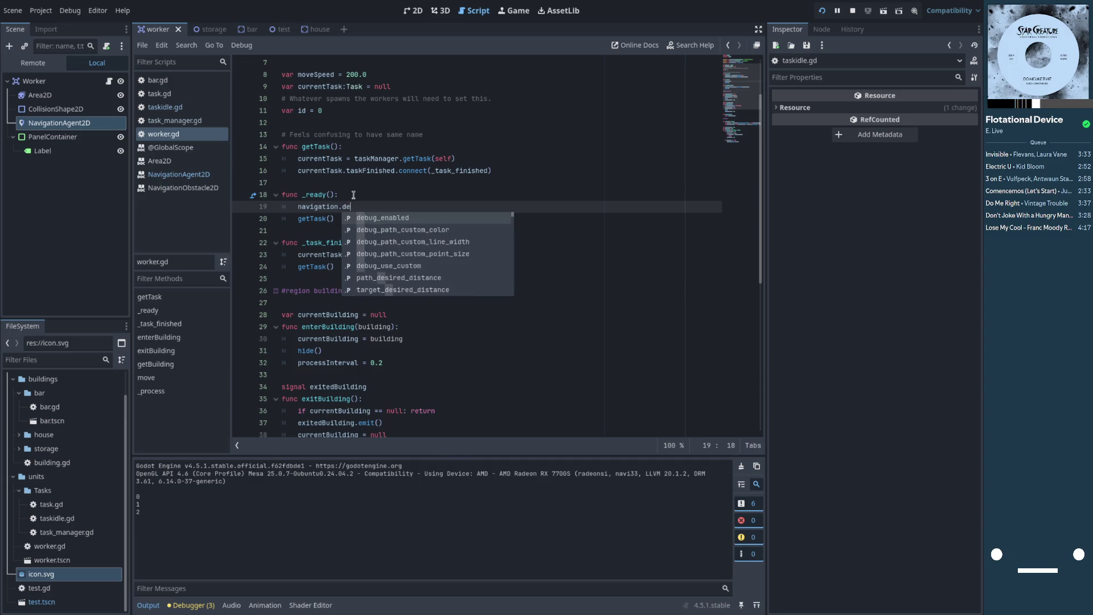
key(Return)
text(enabled = true)
key(Escape)
click(823, 12)
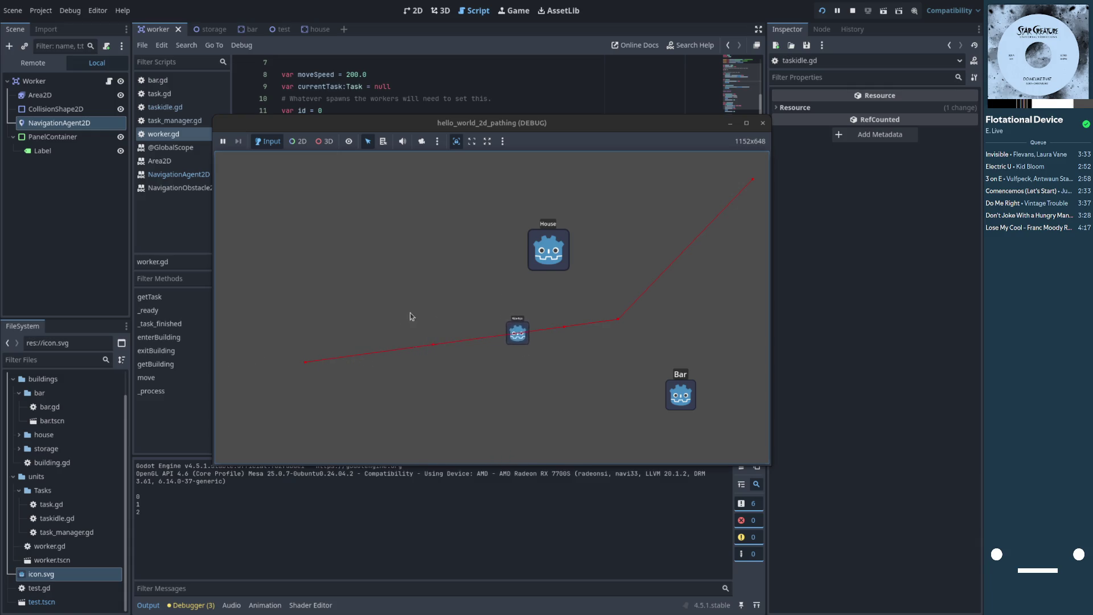
- Quit Godot with Ctrl+Q, choosing Stop & Quit, and open the Activities overview
click(556, 328)
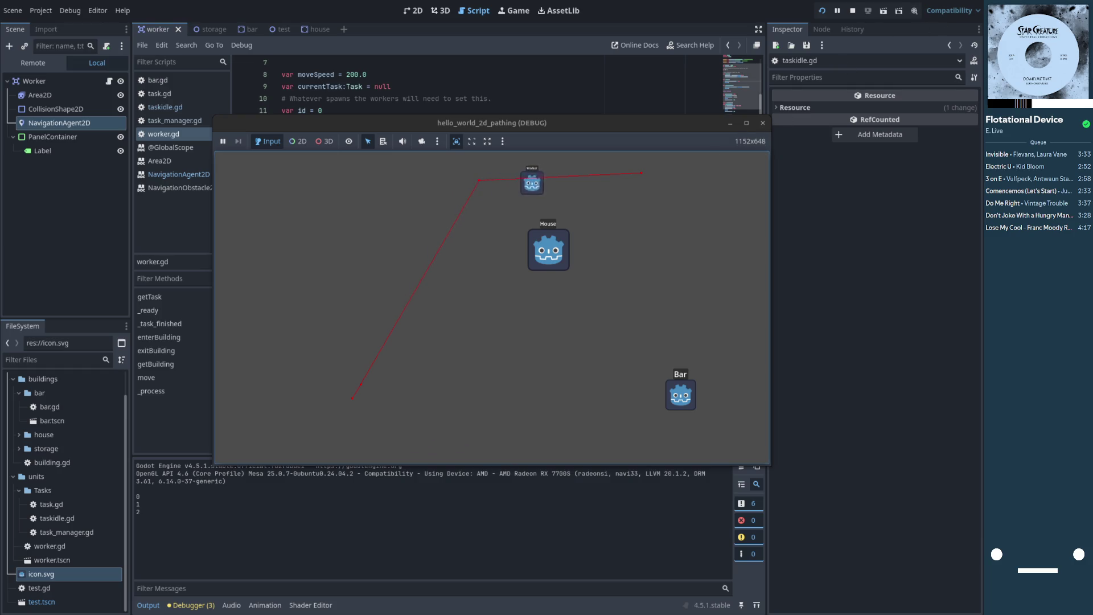
key(ctrl+q)
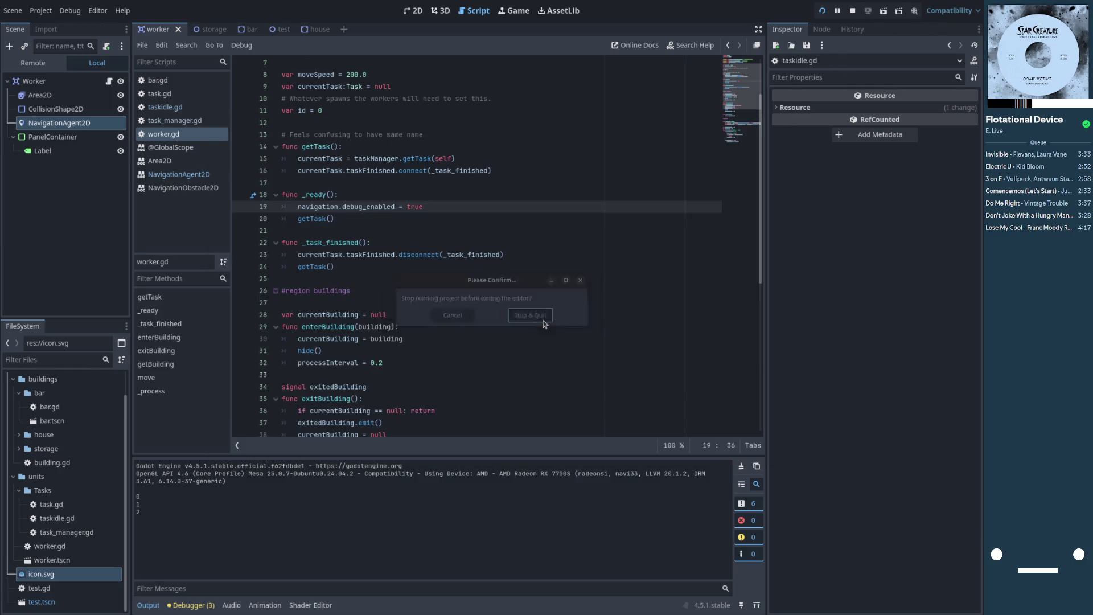
click(544, 323)
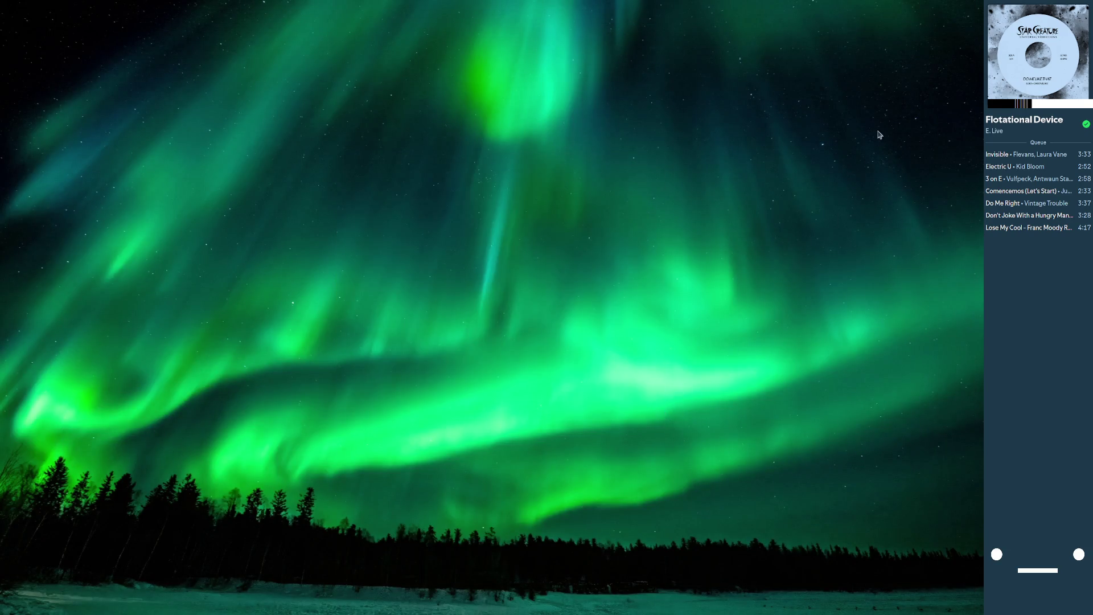
key(super)
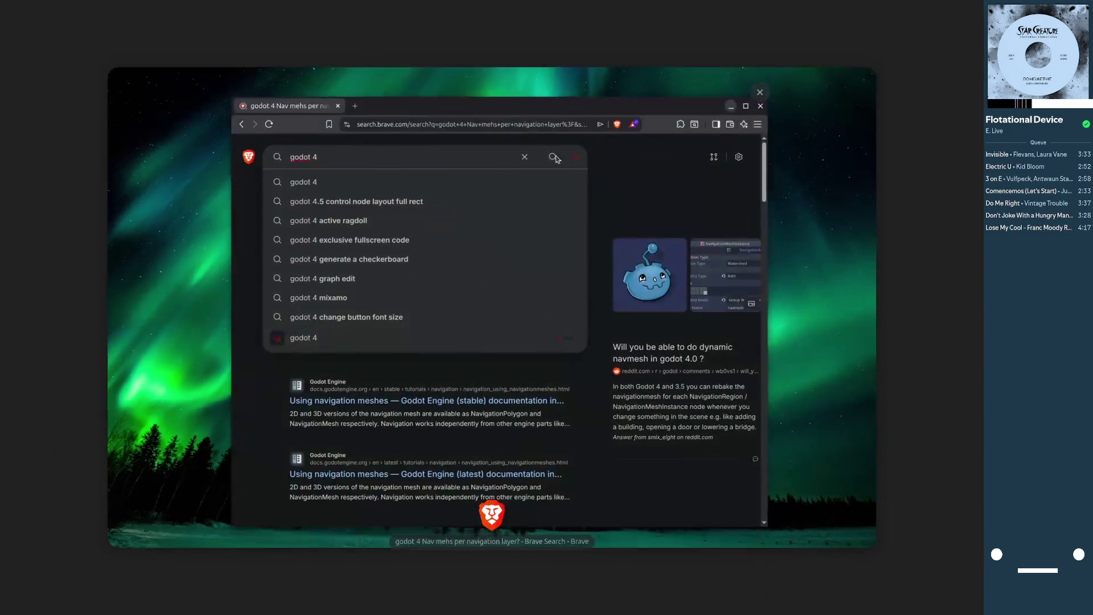
- Open a terminal, move it to the screen centre, and run the 'shutdown' command
key(ctrl+alt+t)
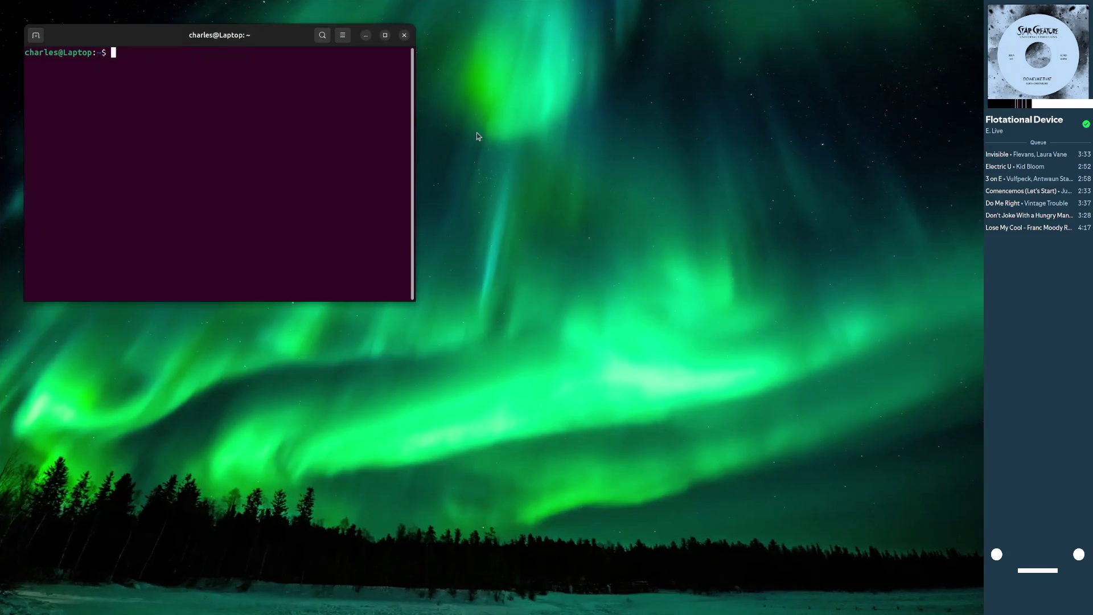
drag(201, 36, 478, 197)
text(shutdown)
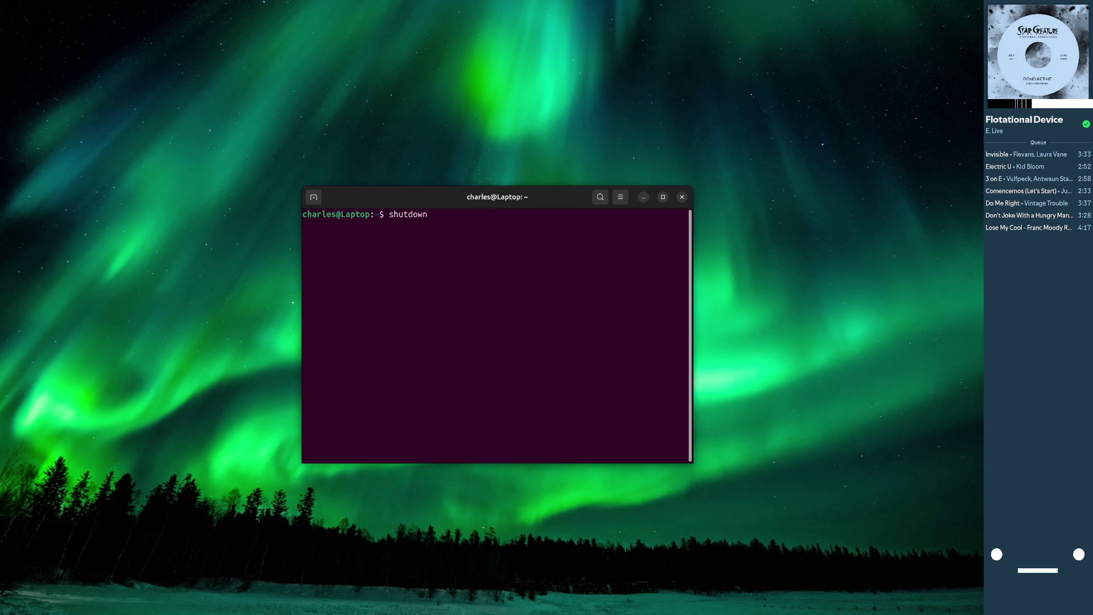
key(Return)
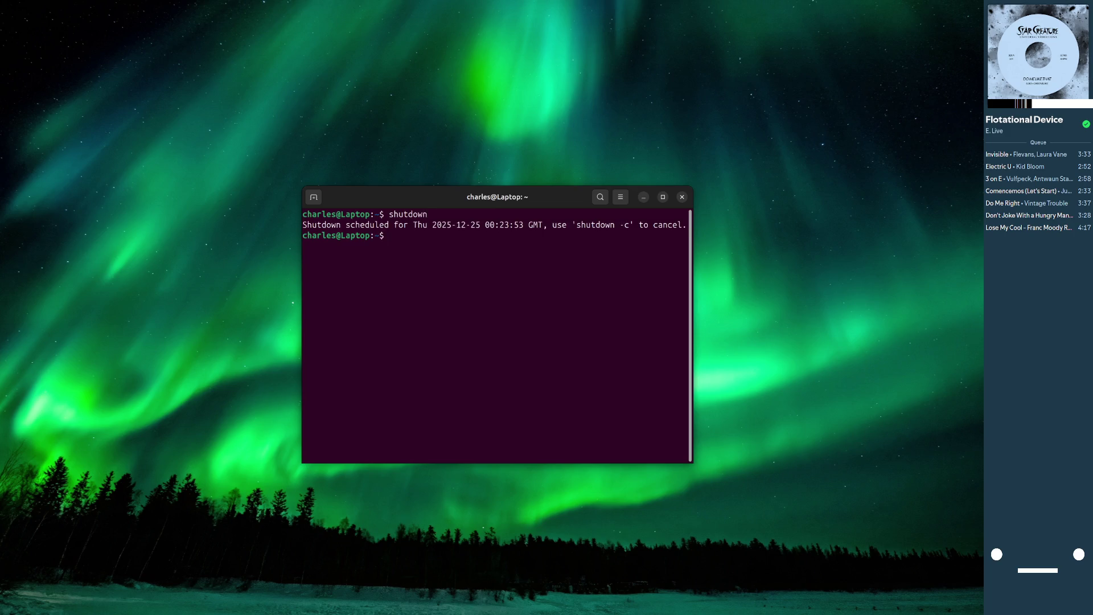